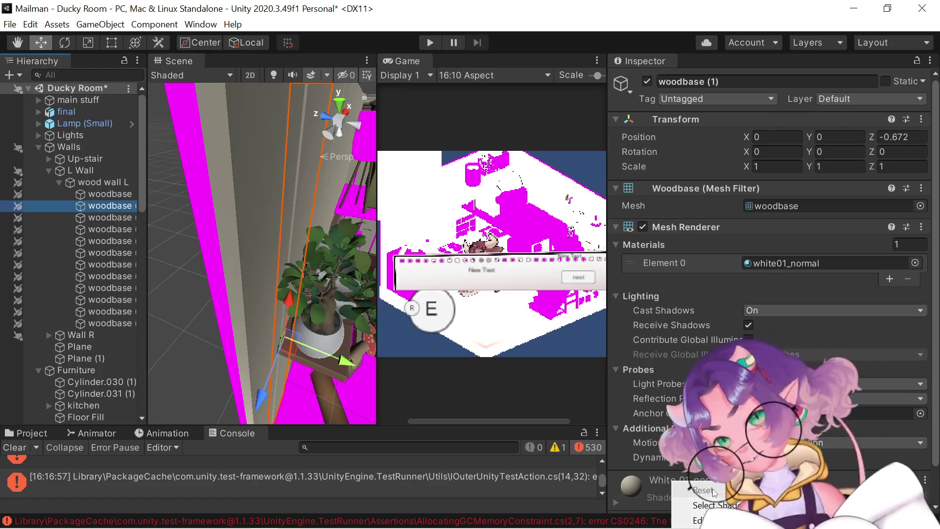
Swap the Console for the Project panel and enlarge the panel upward
{"action": "left_click", "coordinate": [678, 482]}
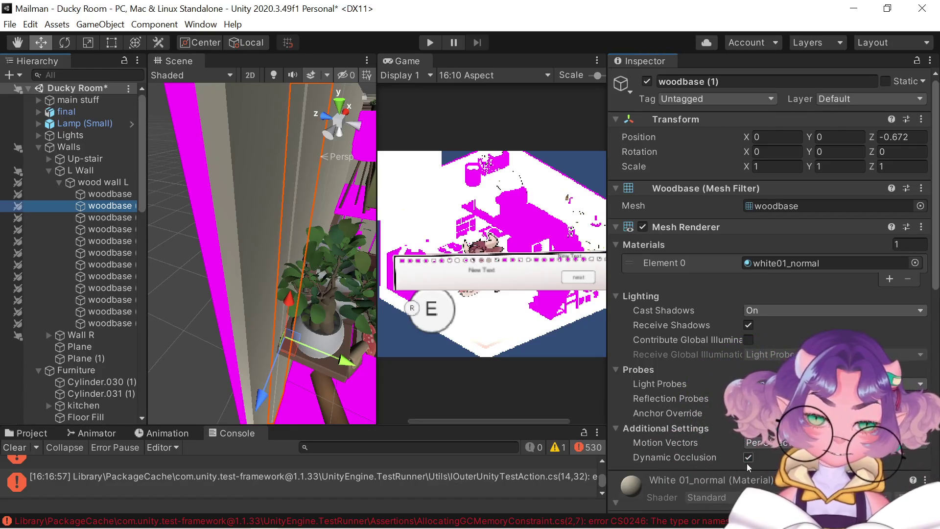
{"action": "left_click", "coordinate": [34, 435]}
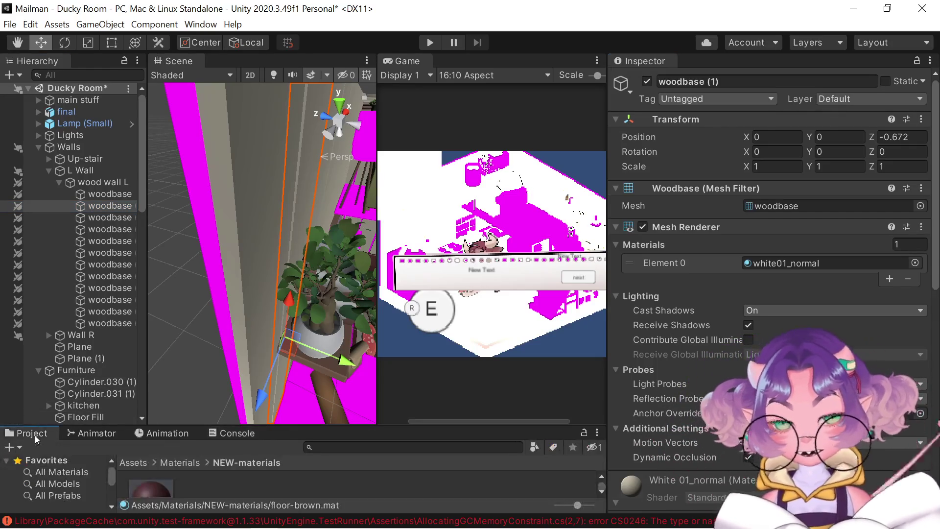
{"action": "left_click", "coordinate": [179, 462]}
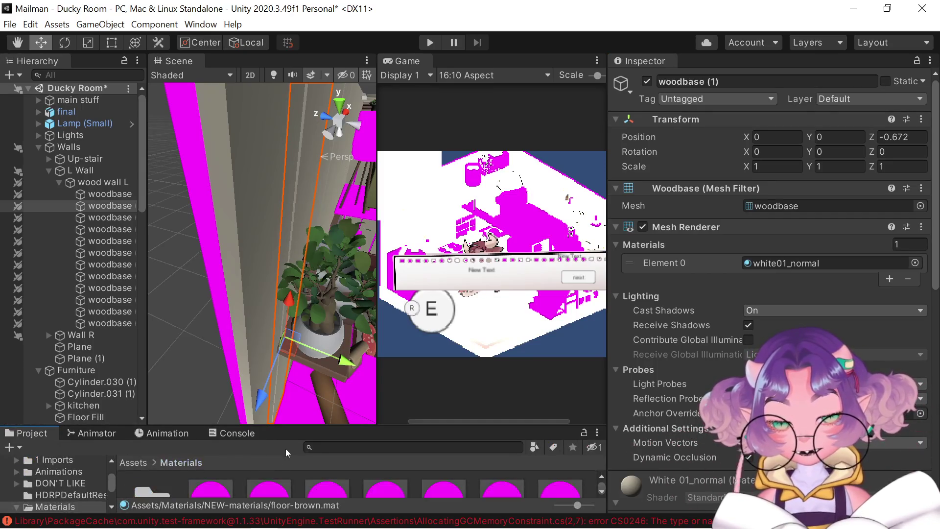
{"action": "left_click_drag", "start_coordinate": [343, 425], "coordinate": [346, 193]}
Go to the top-level Assets folder and start a project asset search
{"action": "scroll", "coordinate": [259, 322], "scroll_direction": "down", "scroll_amount": 4}
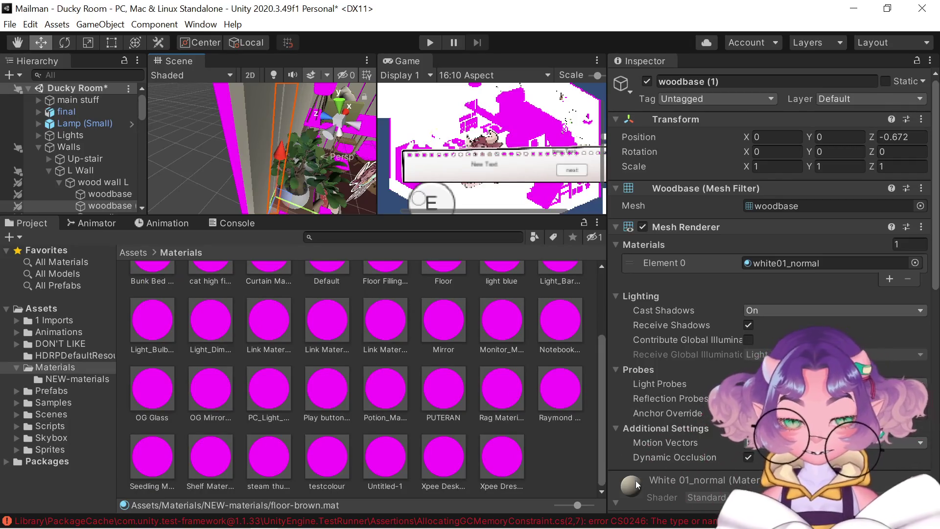
{"action": "left_click", "coordinate": [140, 252]}
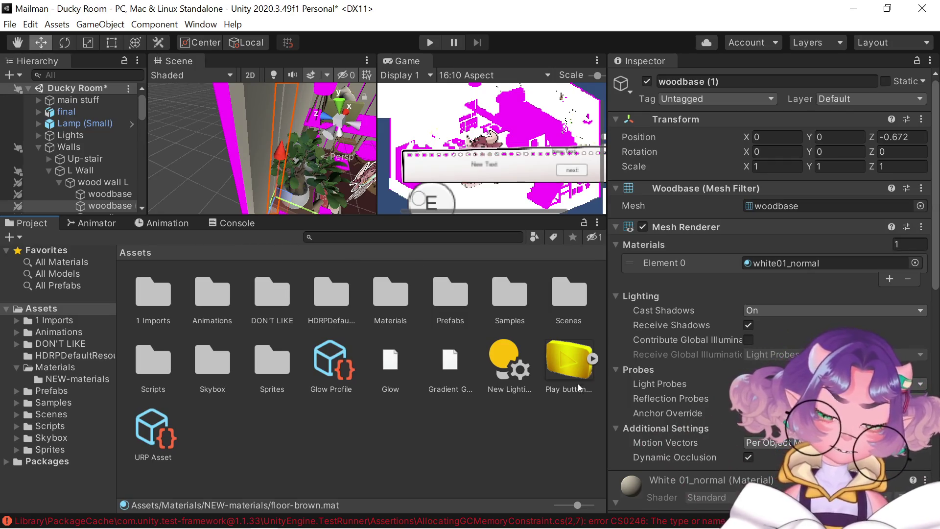
{"action": "left_click", "coordinate": [473, 235]}
{"action": "type", "text": "white"}
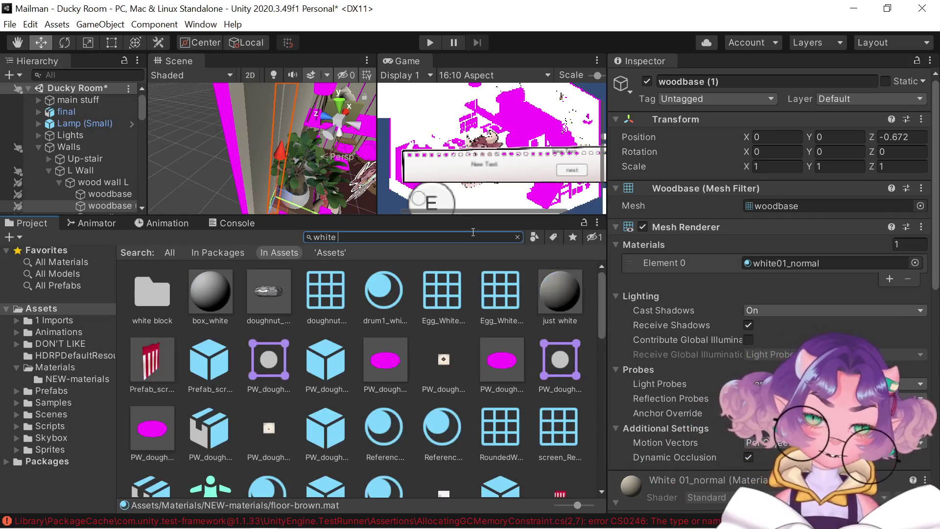
Search the assets for 'white 01' and select the white01_normal material
{"action": "type", "text": "01-"}
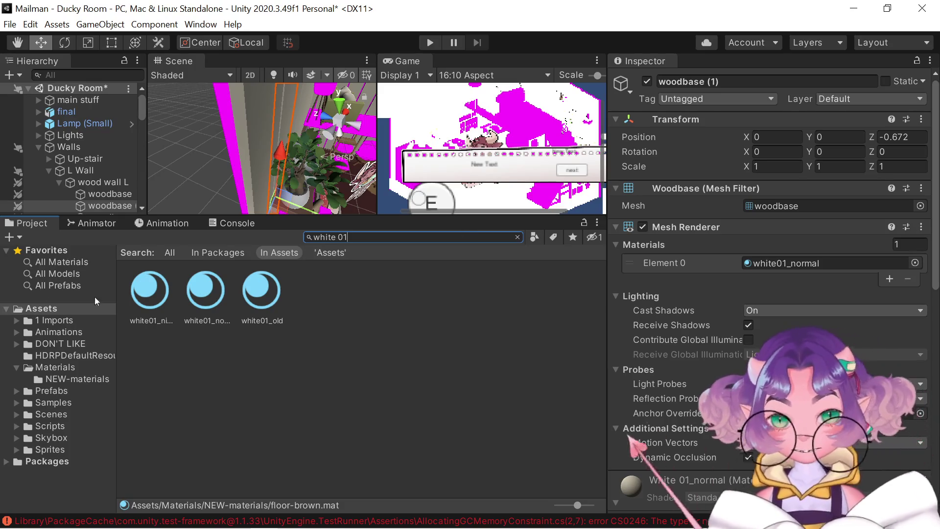
{"action": "left_click", "coordinate": [211, 301]}
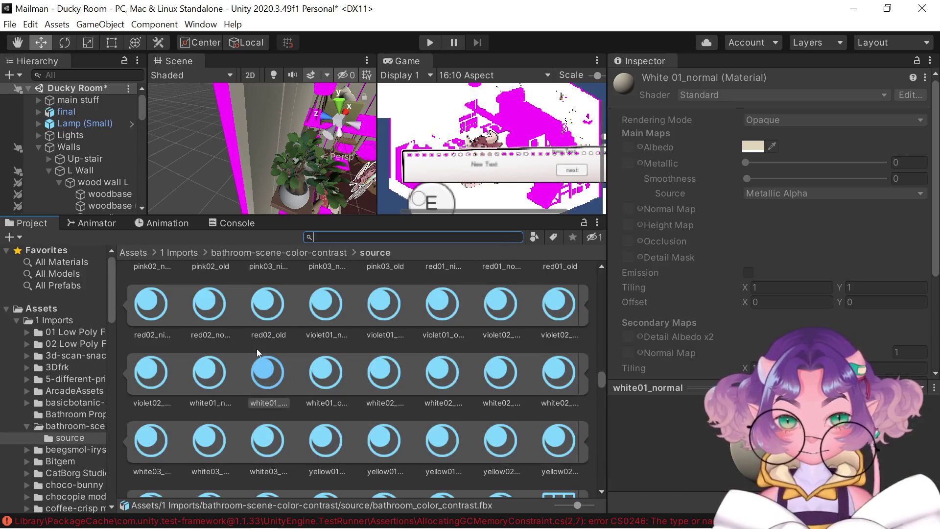
{"action": "scroll", "coordinate": [252, 387], "scroll_direction": "down", "scroll_amount": 5}
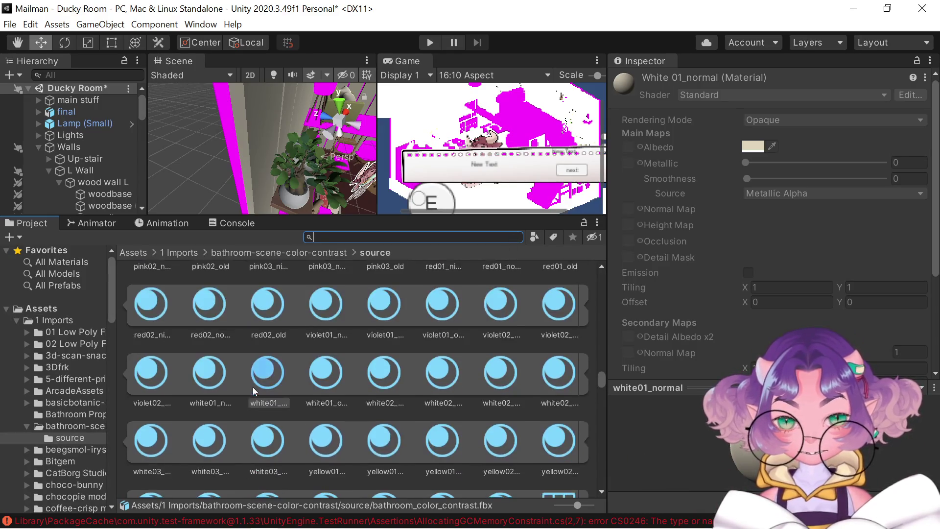
{"action": "scroll", "coordinate": [253, 386], "scroll_direction": "up", "scroll_amount": 3}
Try the white material on a scene object, then give the Scene and Game views more room
{"action": "left_click_drag", "start_coordinate": [260, 345], "coordinate": [237, 168]}
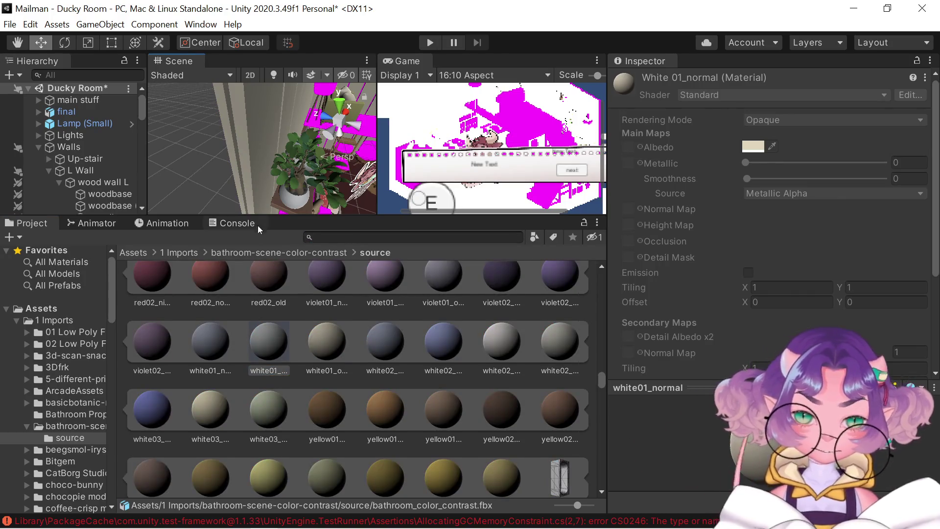
{"action": "scroll", "coordinate": [305, 333], "scroll_direction": "down", "scroll_amount": 15}
{"action": "scroll", "coordinate": [448, 369], "scroll_direction": "up", "scroll_amount": 2}
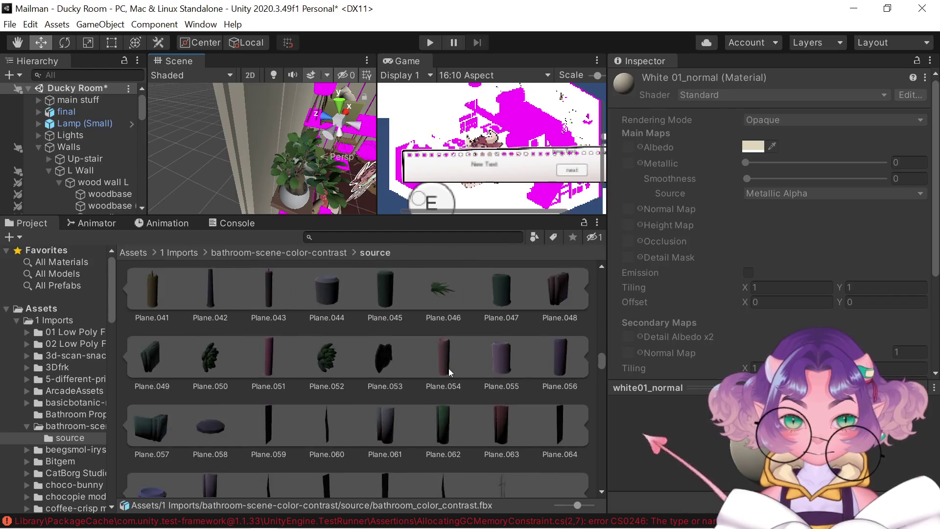
{"action": "scroll", "coordinate": [449, 372], "scroll_direction": "up", "scroll_amount": 12}
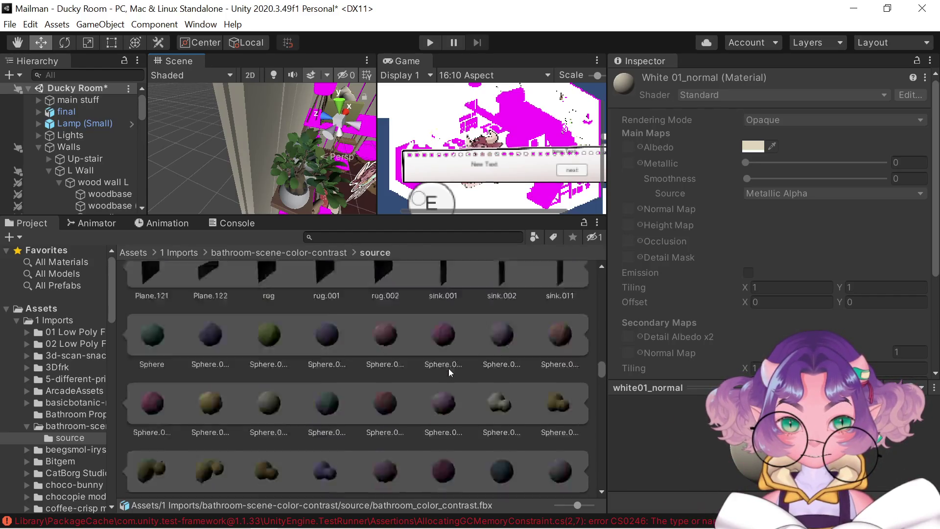
{"action": "scroll", "coordinate": [448, 368], "scroll_direction": "down", "scroll_amount": 18}
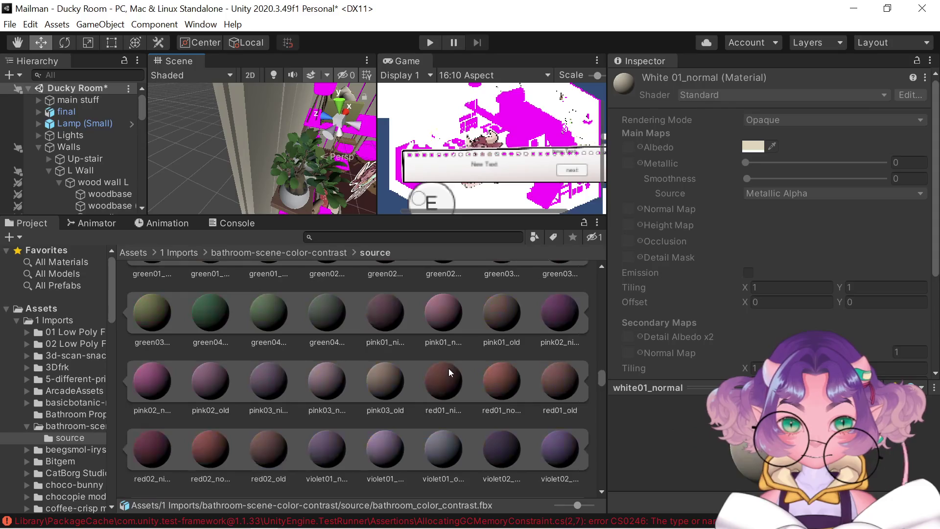
{"action": "mouse_move", "coordinate": [601, 369]}
{"action": "left_mouse_down"}
{"action": "mouse_move", "coordinate": [597, 282]}
{"action": "mouse_move", "coordinate": [603, 319]}
{"action": "left_mouse_up"}
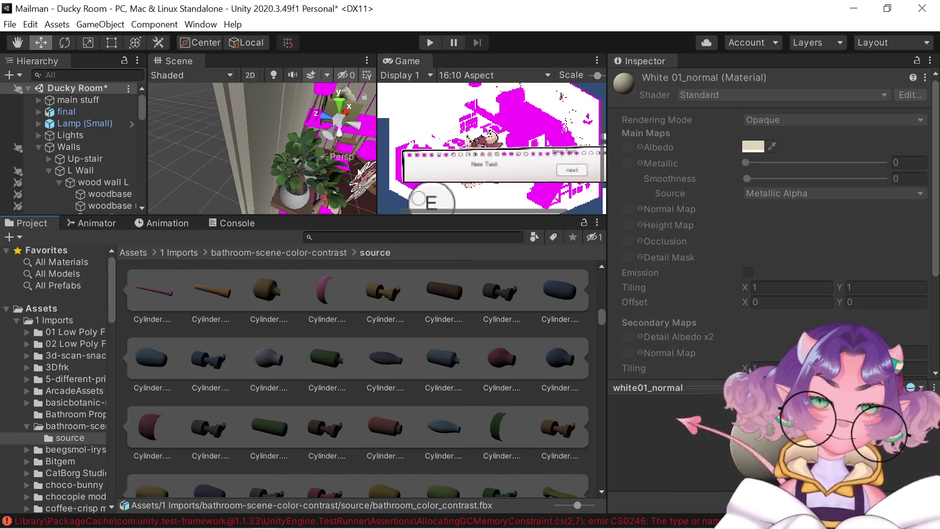
{"action": "left_click_drag", "start_coordinate": [395, 217], "coordinate": [396, 317]}
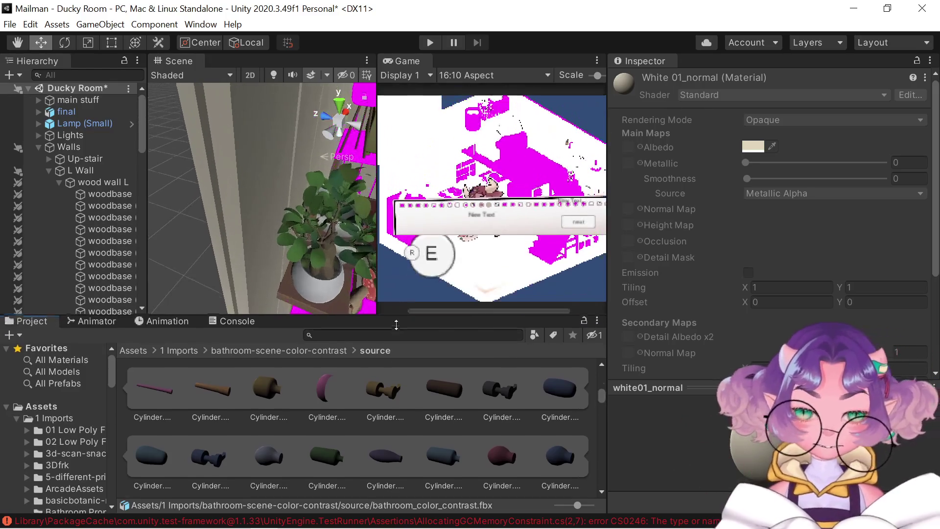
Pan the Scene view toward the couch area and return to the Move tool
{"action": "left_click_drag", "start_coordinate": [220, 87], "coordinate": [254, 192]}
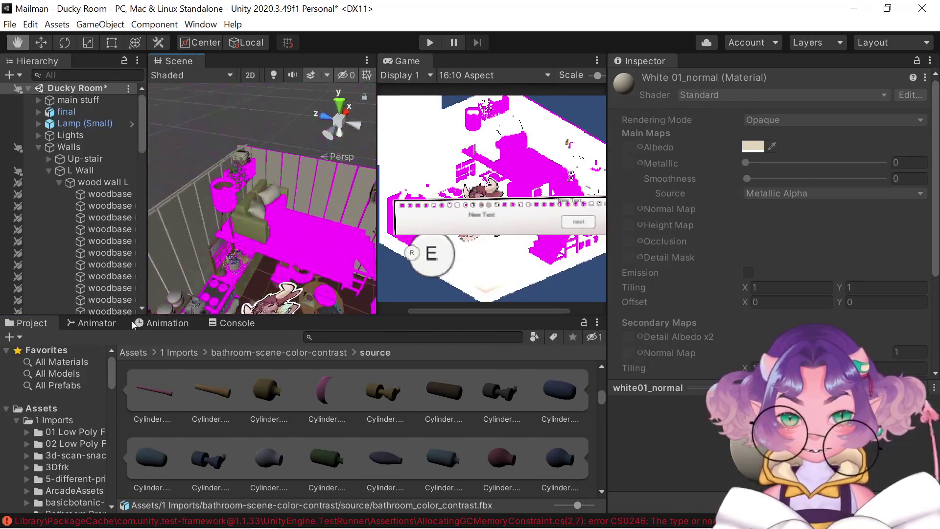
{"action": "key", "text": "w"}
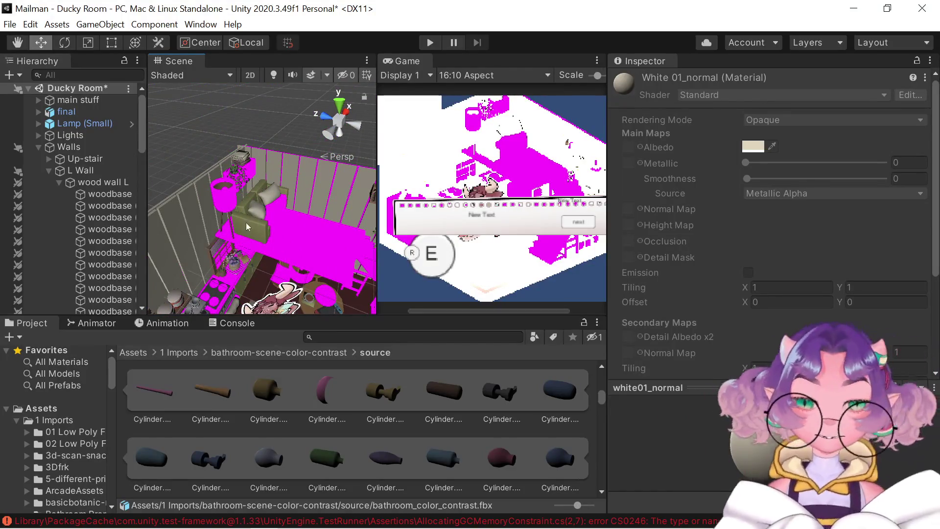
{"action": "scroll", "coordinate": [247, 226], "scroll_direction": "up", "scroll_amount": 3}
{"action": "scroll", "coordinate": [270, 428], "scroll_direction": "down", "scroll_amount": 5}
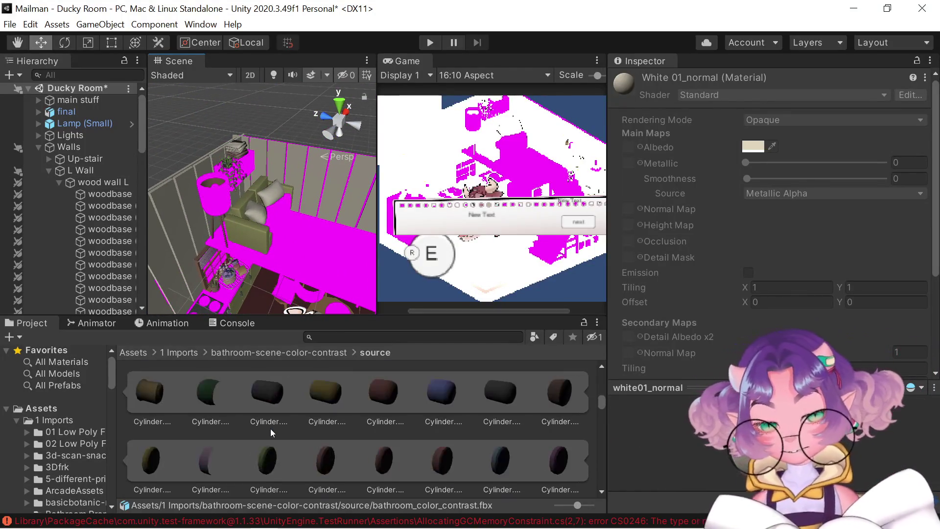
{"action": "scroll", "coordinate": [270, 428], "scroll_direction": "down", "scroll_amount": 6}
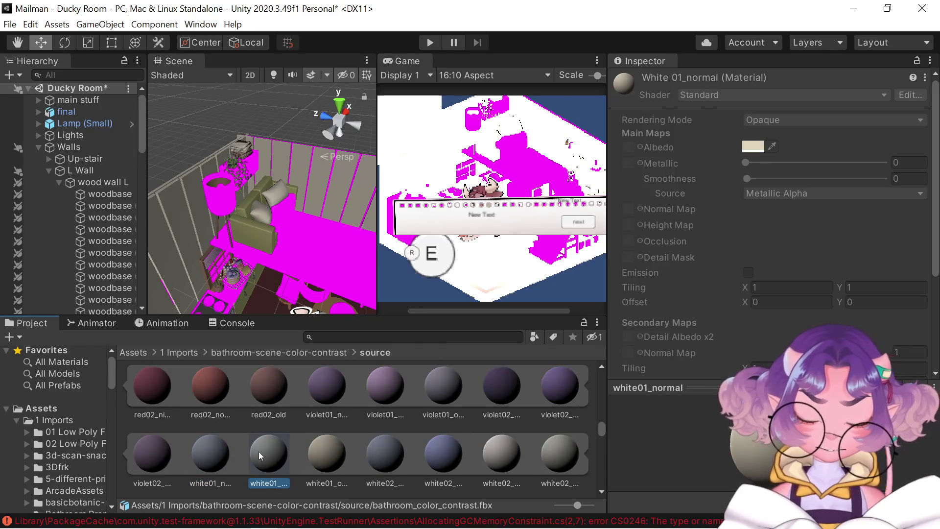
Drop the white01 material onto the magenta pot
{"action": "left_click_drag", "start_coordinate": [262, 441], "coordinate": [221, 211]}
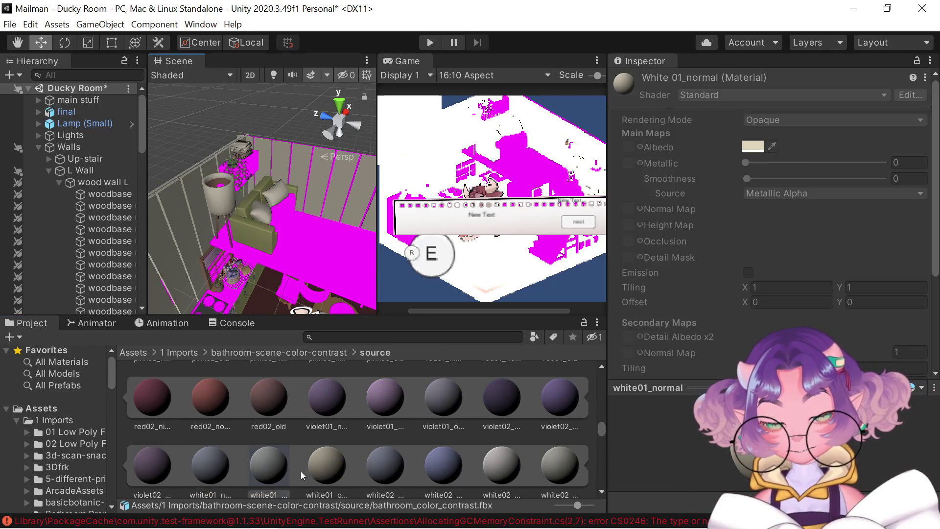
{"action": "left_click_drag", "start_coordinate": [272, 463], "coordinate": [216, 195]}
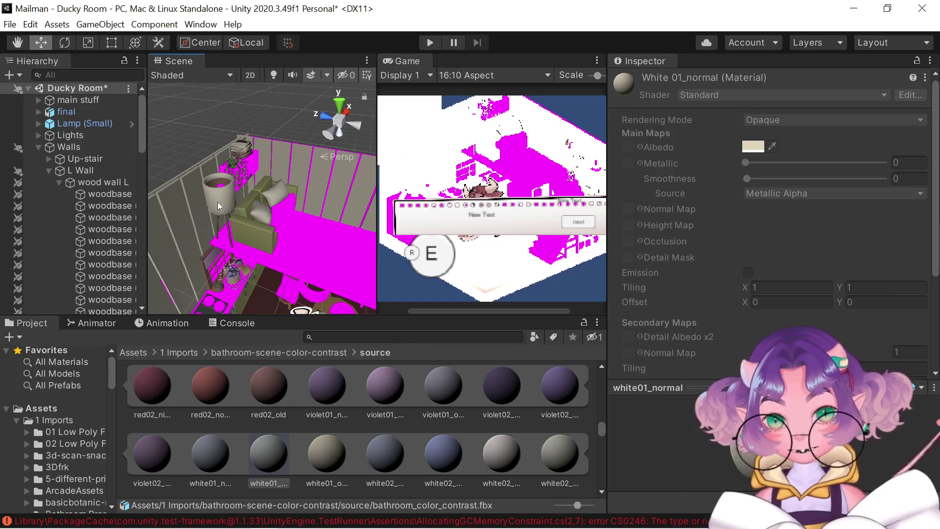
{"action": "left_click_drag", "start_coordinate": [331, 451], "coordinate": [234, 274]}
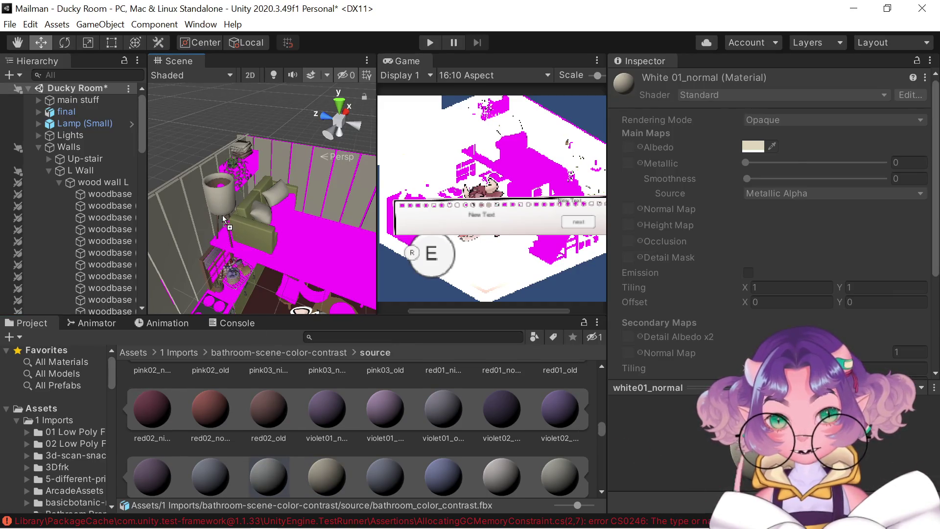
{"action": "left_click_drag", "start_coordinate": [217, 204], "coordinate": [217, 204]}
{"action": "scroll", "coordinate": [195, 201], "scroll_direction": "up", "scroll_amount": 5}
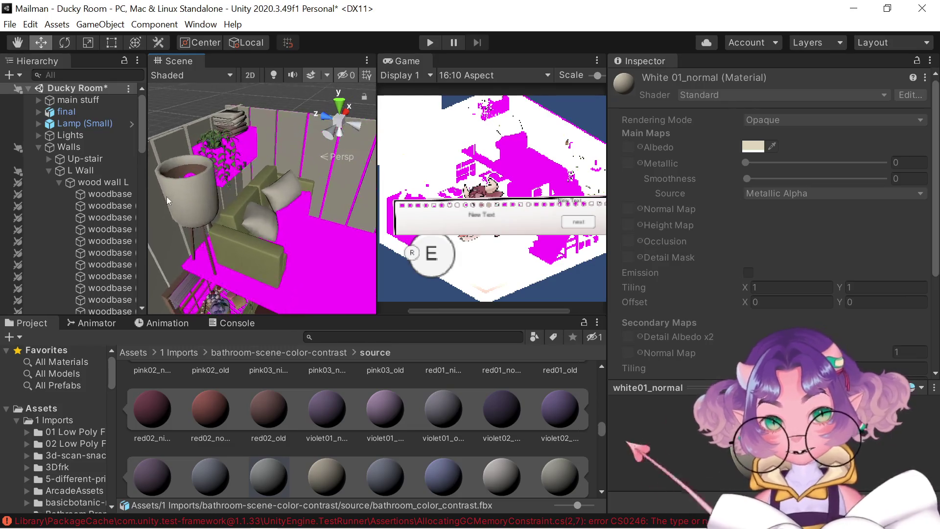
{"action": "scroll", "coordinate": [174, 185], "scroll_direction": "down", "scroll_amount": 5}
Compare the white01_old and white01_night materials in the Inspector, ending on white01_old
{"action": "left_click", "coordinate": [318, 462]}
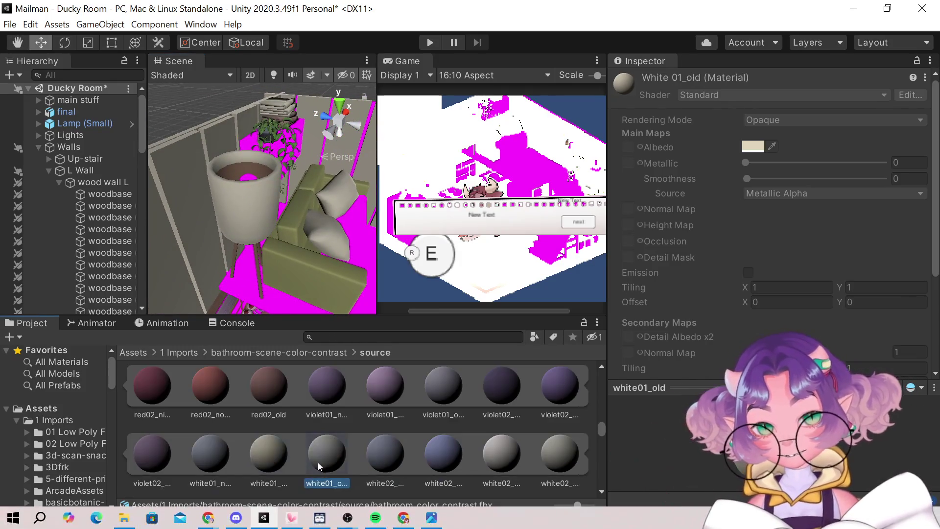
{"action": "left_click", "coordinate": [212, 460]}
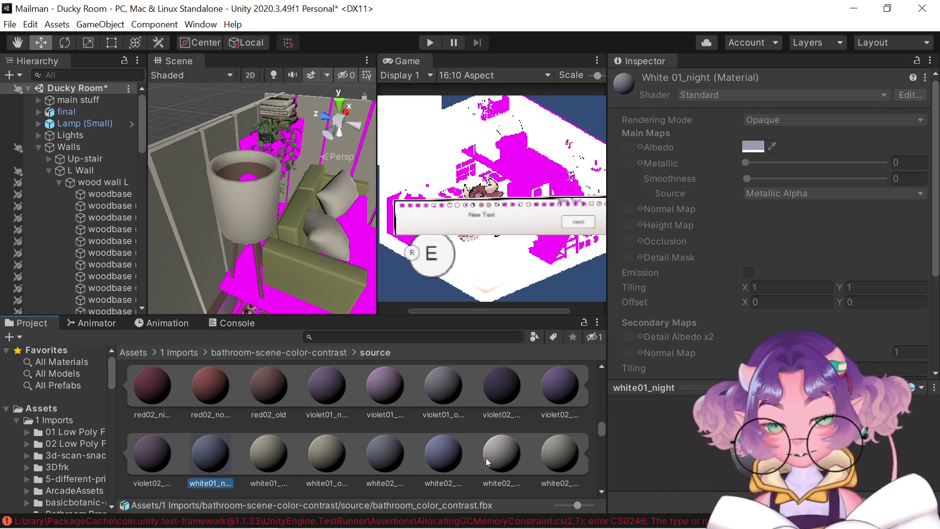
{"action": "left_click", "coordinate": [328, 448]}
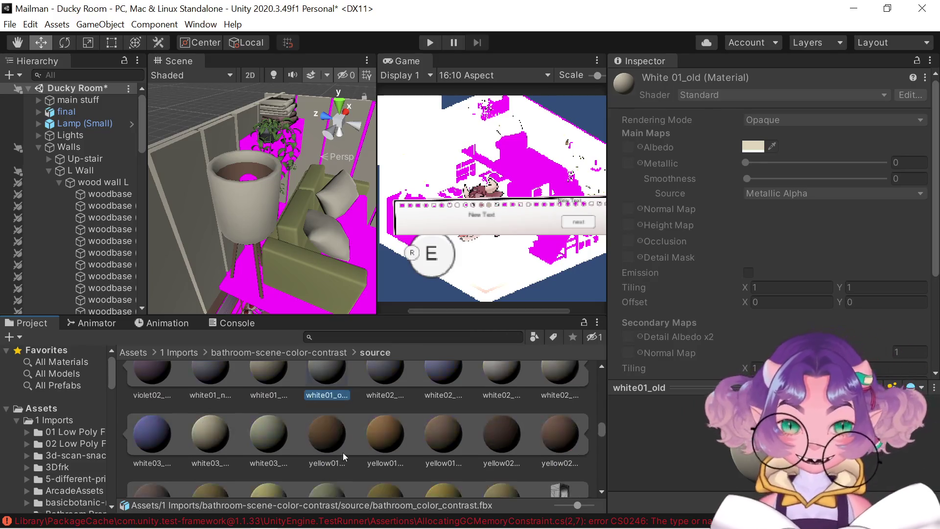
{"action": "scroll", "coordinate": [343, 452], "scroll_direction": "down", "scroll_amount": 1}
Apply the yellow03 material to the planter pot
{"action": "mouse_move", "coordinate": [343, 452]}
{"action": "left_mouse_down"}
{"action": "mouse_move", "coordinate": [254, 457]}
{"action": "mouse_move", "coordinate": [244, 240]}
{"action": "mouse_move", "coordinate": [305, 404]}
{"action": "left_mouse_up"}
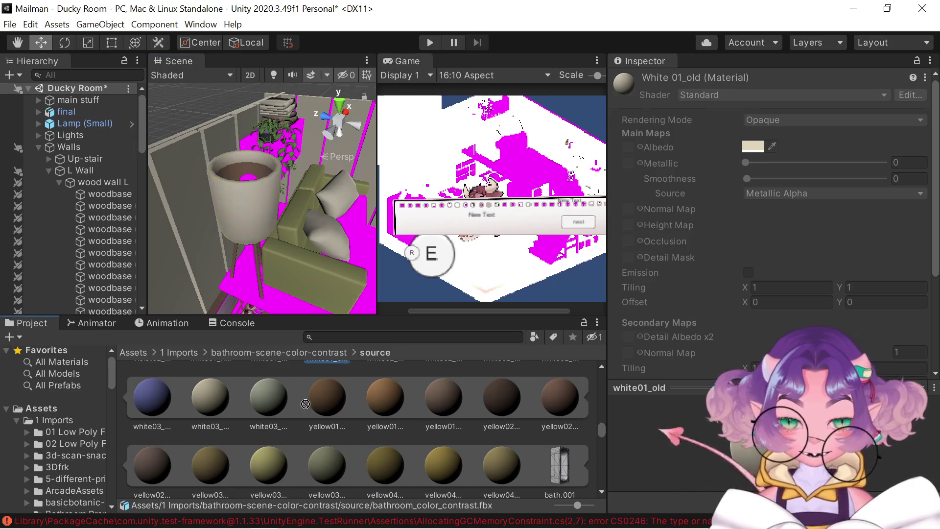
{"action": "mouse_move", "coordinate": [309, 463]}
{"action": "left_mouse_down"}
{"action": "mouse_move", "coordinate": [294, 459]}
{"action": "mouse_move", "coordinate": [264, 397]}
{"action": "mouse_move", "coordinate": [239, 214]}
{"action": "left_mouse_up"}
{"action": "scroll", "coordinate": [249, 278], "scroll_direction": "down", "scroll_amount": 3}
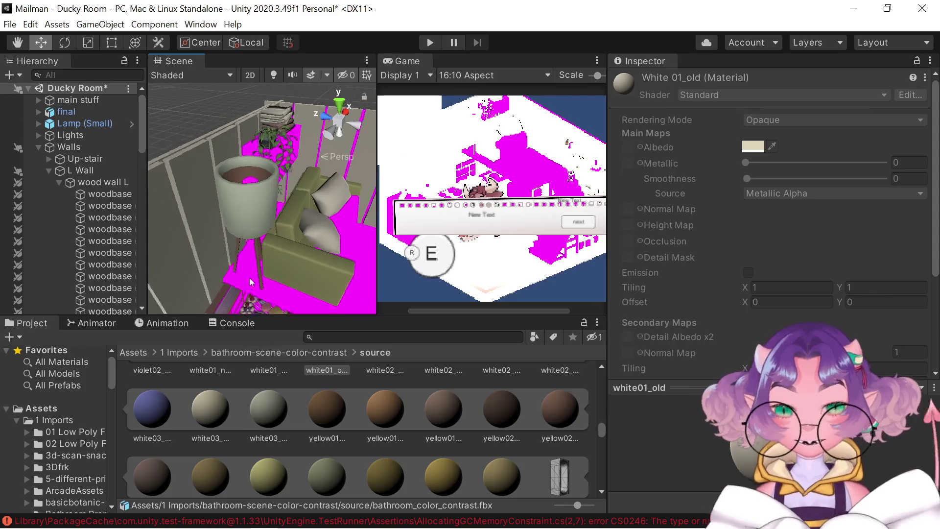
Pan and zoom across the room to bring the bookshelf up close
{"action": "mouse_move", "coordinate": [249, 280]}
{"action": "left_mouse_down"}
{"action": "mouse_move", "coordinate": [188, 222]}
{"action": "mouse_move", "coordinate": [147, 231]}
{"action": "left_mouse_up"}
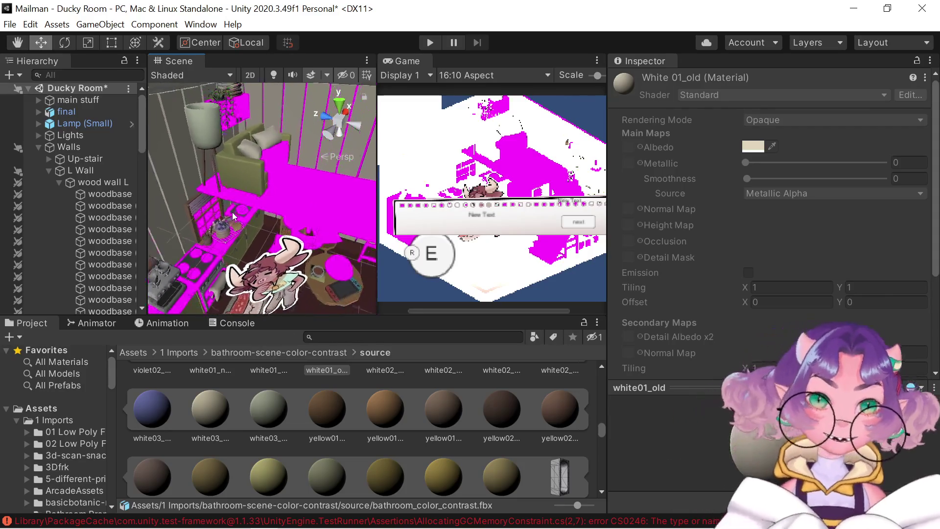
{"action": "scroll", "coordinate": [263, 277], "scroll_direction": "down", "scroll_amount": 2}
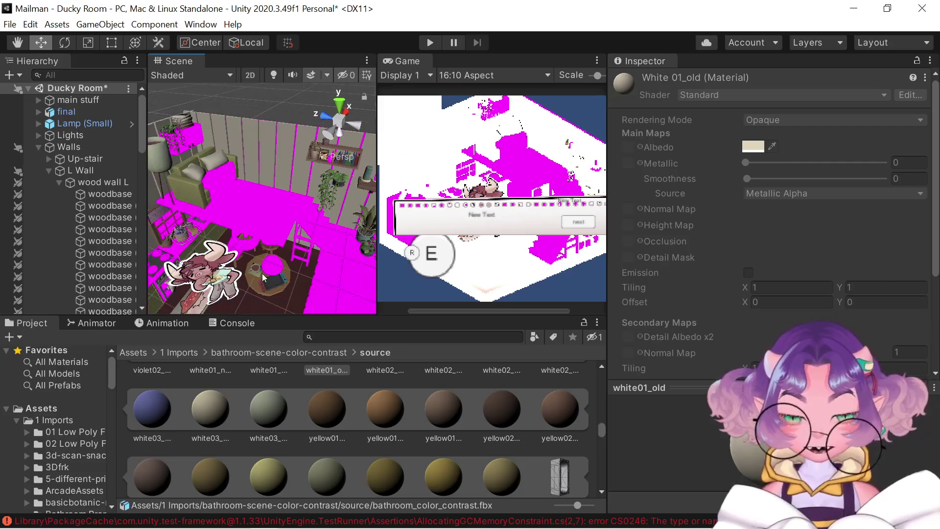
{"action": "scroll", "coordinate": [263, 279], "scroll_direction": "up", "scroll_amount": 2}
{"action": "mouse_move", "coordinate": [275, 279]}
{"action": "left_mouse_down"}
{"action": "mouse_move", "coordinate": [344, 282]}
{"action": "mouse_move", "coordinate": [183, 281]}
{"action": "mouse_move", "coordinate": [242, 235]}
{"action": "mouse_move", "coordinate": [235, 194]}
{"action": "mouse_move", "coordinate": [220, 194]}
{"action": "left_mouse_up"}
{"action": "scroll", "coordinate": [342, 277], "scroll_direction": "up", "scroll_amount": 3}
{"action": "scroll", "coordinate": [205, 264], "scroll_direction": "up", "scroll_amount": 2}
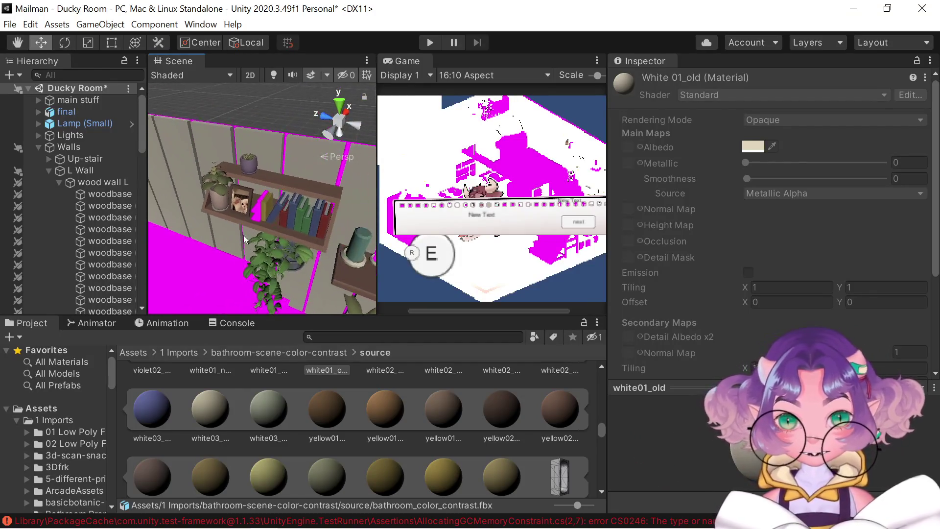
{"action": "scroll", "coordinate": [243, 238], "scroll_direction": "up", "scroll_amount": 3}
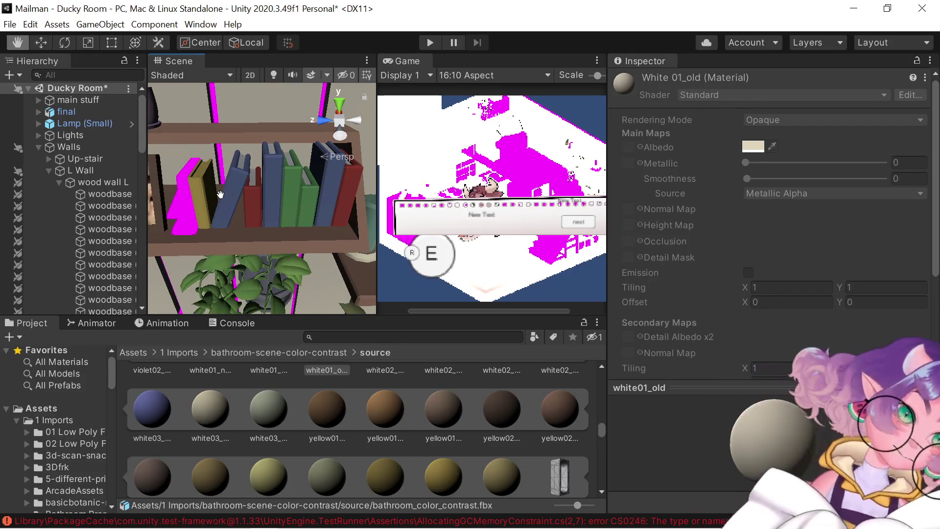
{"action": "left_click_drag", "start_coordinate": [221, 195], "coordinate": [221, 194]}
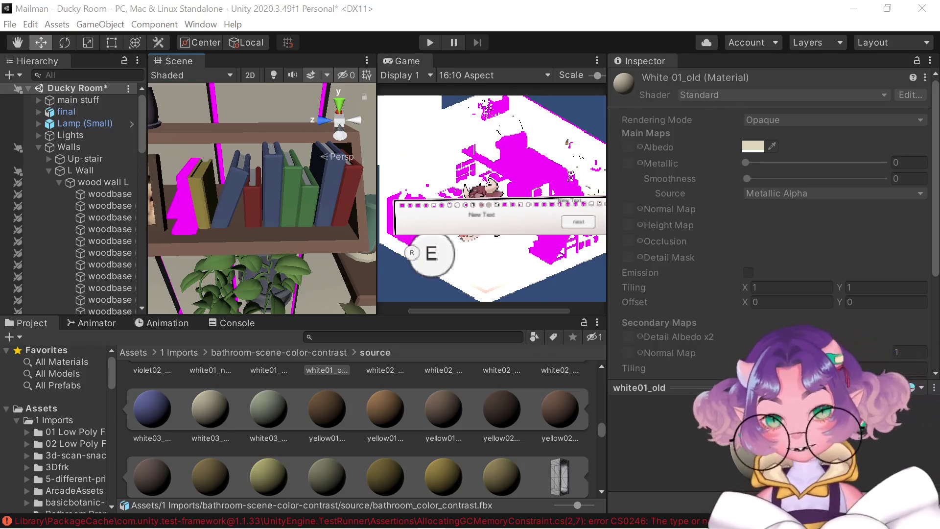
Select the magenta Book Stp and apply the gray03_night material to it
{"action": "left_click", "coordinate": [192, 205]}
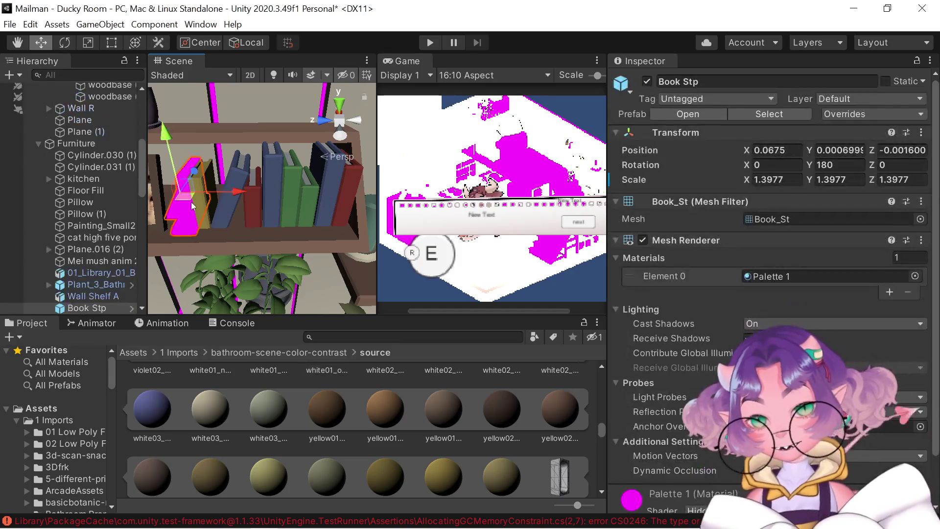
{"action": "scroll", "coordinate": [295, 448], "scroll_direction": "up", "scroll_amount": 3}
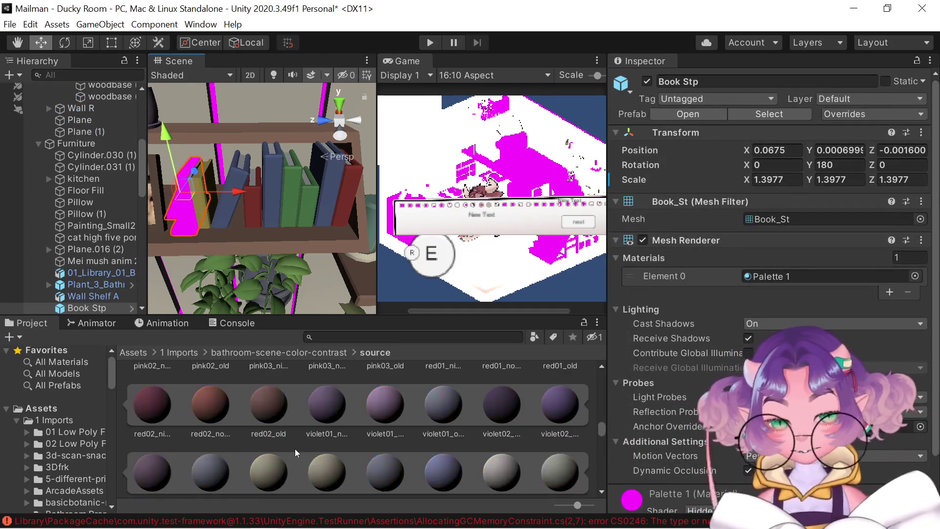
{"action": "scroll", "coordinate": [319, 448], "scroll_direction": "up", "scroll_amount": 8}
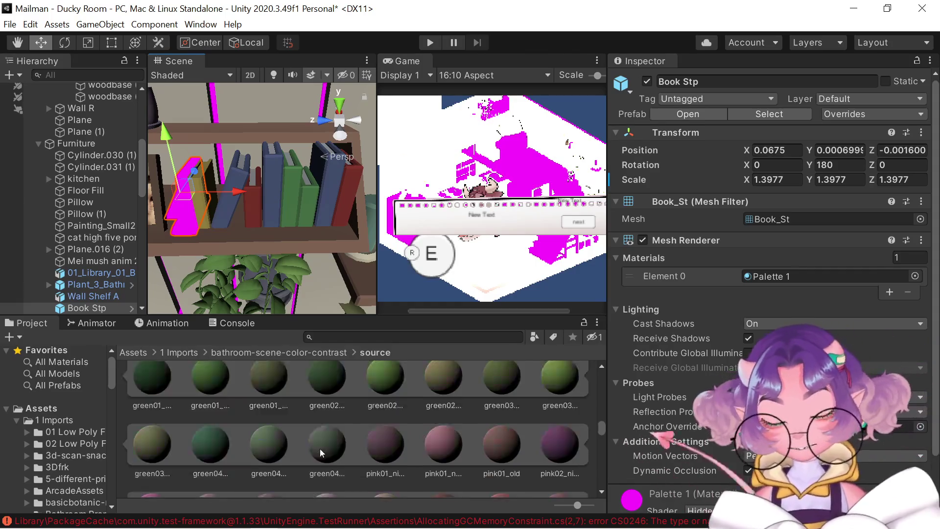
{"action": "scroll", "coordinate": [456, 439], "scroll_direction": "up", "scroll_amount": 3}
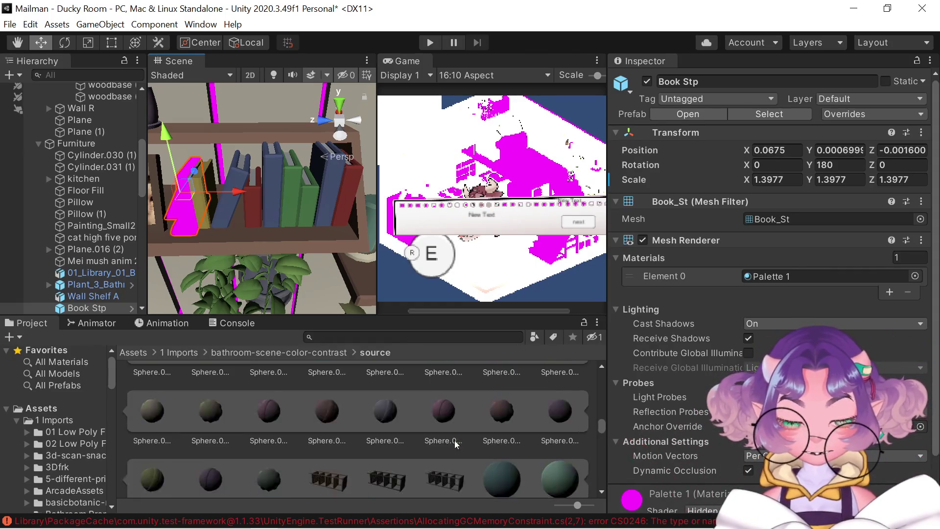
{"action": "scroll", "coordinate": [455, 440], "scroll_direction": "down", "scroll_amount": 5}
{"action": "mouse_move", "coordinate": [448, 399]}
{"action": "left_mouse_down"}
{"action": "mouse_move", "coordinate": [186, 215]}
{"action": "mouse_move", "coordinate": [181, 223]}
{"action": "left_mouse_up"}
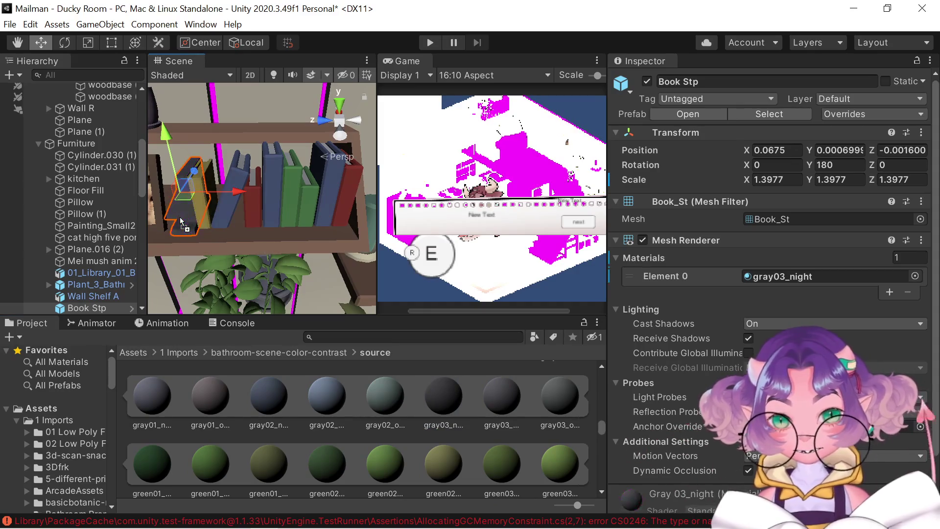
Undo the accidentally dropped Sphere.032 with Ctrl+Z
{"action": "scroll", "coordinate": [321, 405], "scroll_direction": "down", "scroll_amount": 8}
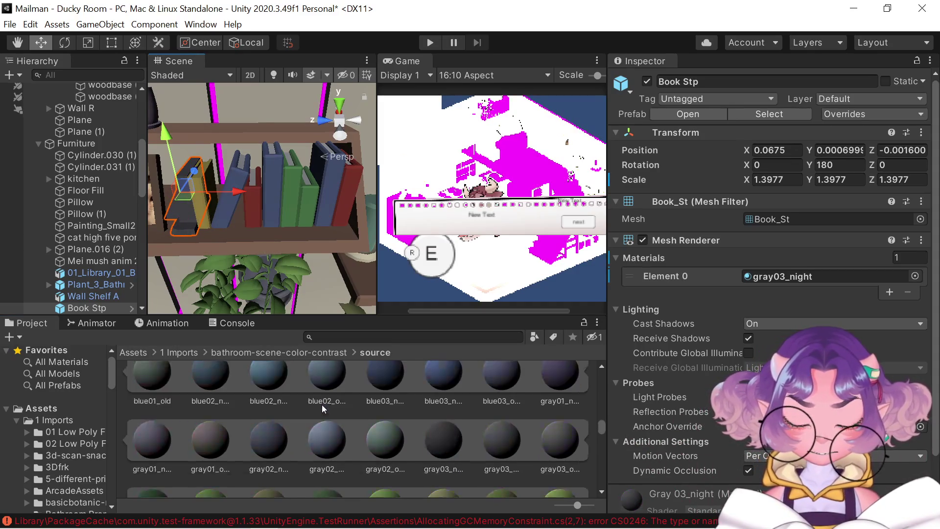
{"action": "scroll", "coordinate": [227, 442], "scroll_direction": "down", "scroll_amount": 1}
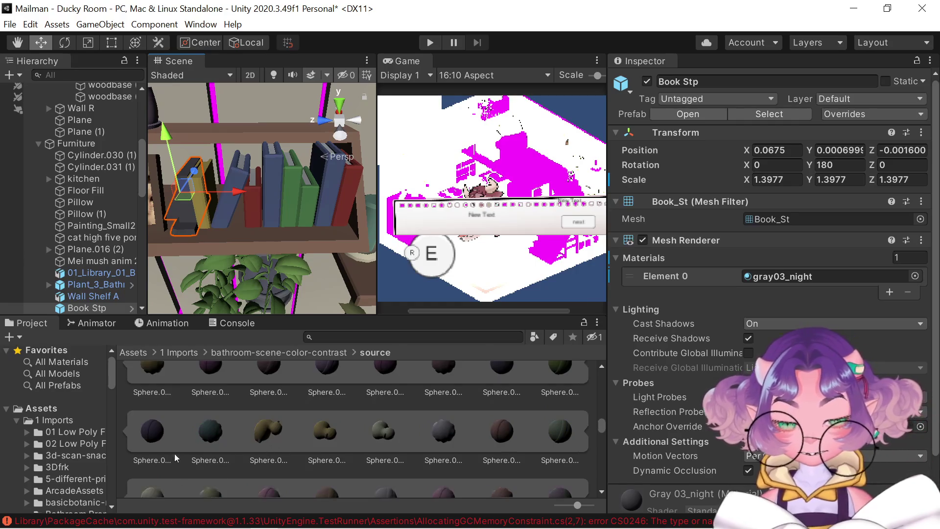
{"action": "scroll", "coordinate": [163, 436], "scroll_direction": "down", "scroll_amount": 5}
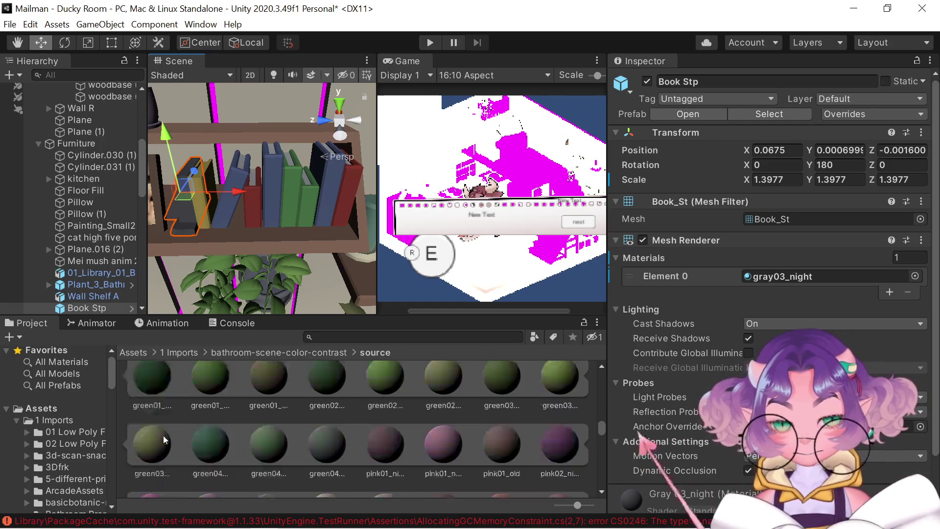
{"action": "scroll", "coordinate": [163, 438], "scroll_direction": "down", "scroll_amount": 5}
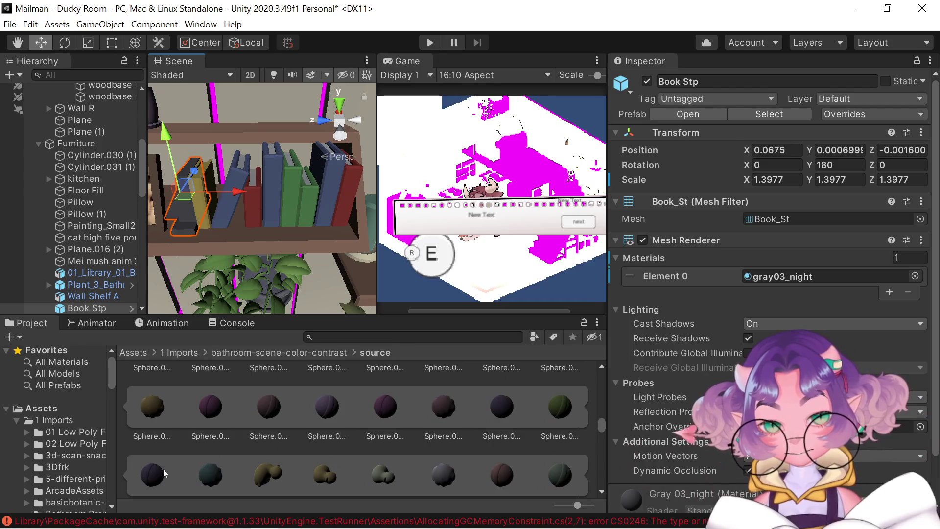
{"action": "left_click_drag", "start_coordinate": [163, 469], "coordinate": [216, 210]}
{"action": "key", "text": "ctrl+z"}
Drag a material from the Project grid onto the bookshelf again
{"action": "scroll", "coordinate": [284, 424], "scroll_direction": "down", "scroll_amount": 5}
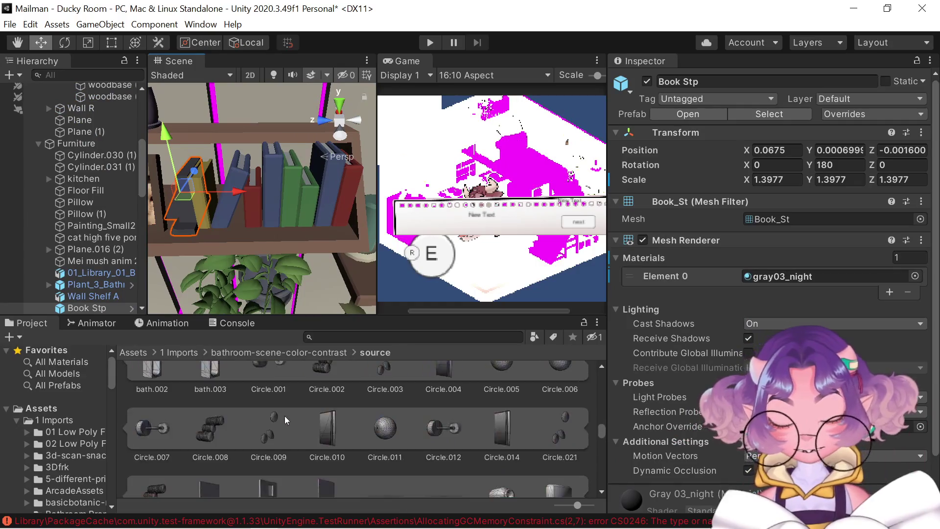
{"action": "scroll", "coordinate": [284, 416], "scroll_direction": "down", "scroll_amount": 10}
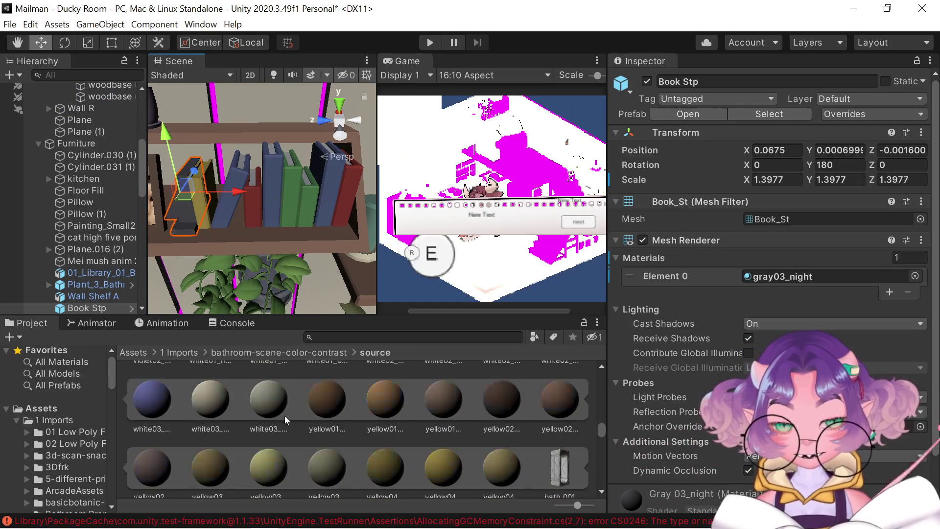
{"action": "scroll", "coordinate": [284, 415], "scroll_direction": "up", "scroll_amount": 10}
{"action": "scroll", "coordinate": [283, 416], "scroll_direction": "down", "scroll_amount": 8}
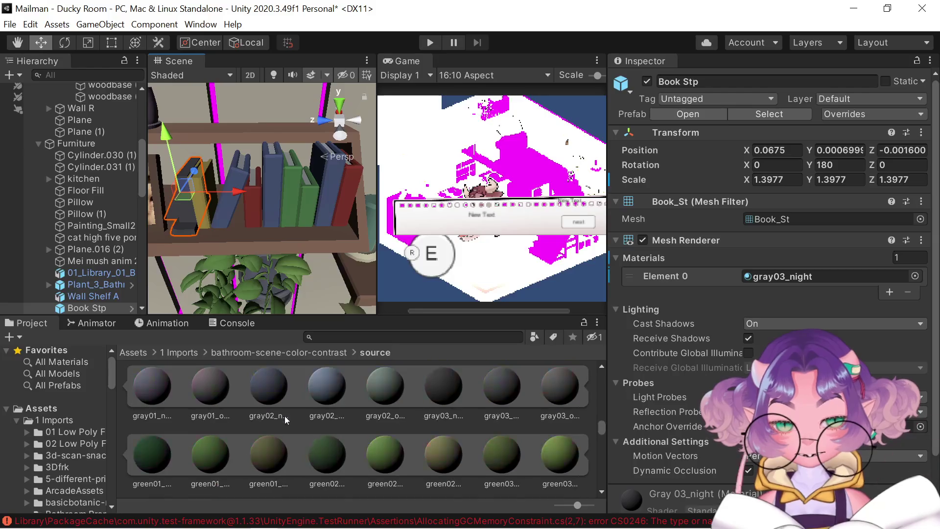
{"action": "scroll", "coordinate": [284, 415], "scroll_direction": "up", "scroll_amount": 2}
{"action": "mouse_move", "coordinate": [443, 430]}
{"action": "left_mouse_down"}
{"action": "mouse_move", "coordinate": [136, 180]}
{"action": "mouse_move", "coordinate": [198, 226]}
{"action": "mouse_move", "coordinate": [292, 213]}
{"action": "mouse_move", "coordinate": [157, 177]}
{"action": "mouse_move", "coordinate": [235, 205]}
{"action": "mouse_move", "coordinate": [231, 175]}
{"action": "left_mouse_up"}
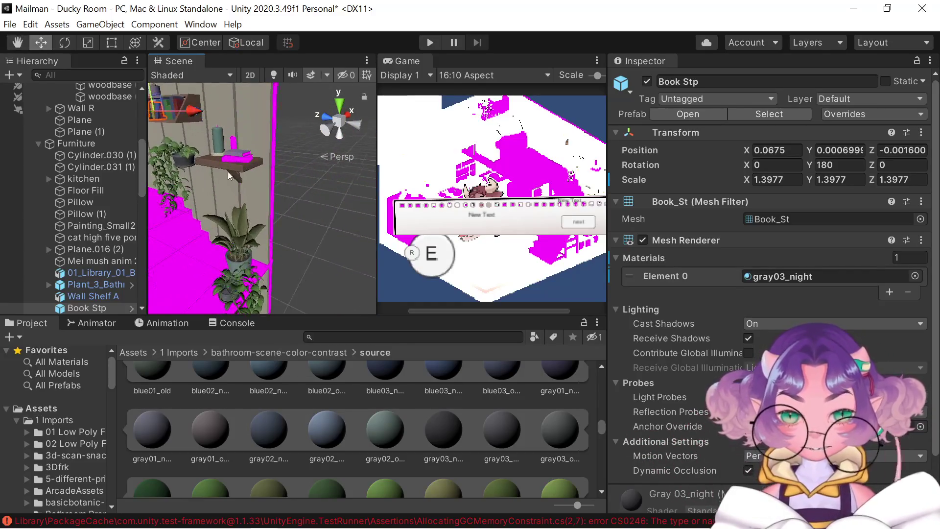
Orbit from a top-down to a side view of the shelf, previewing white on the pink candle
{"action": "scroll", "coordinate": [229, 175], "scroll_direction": "up", "scroll_amount": 6}
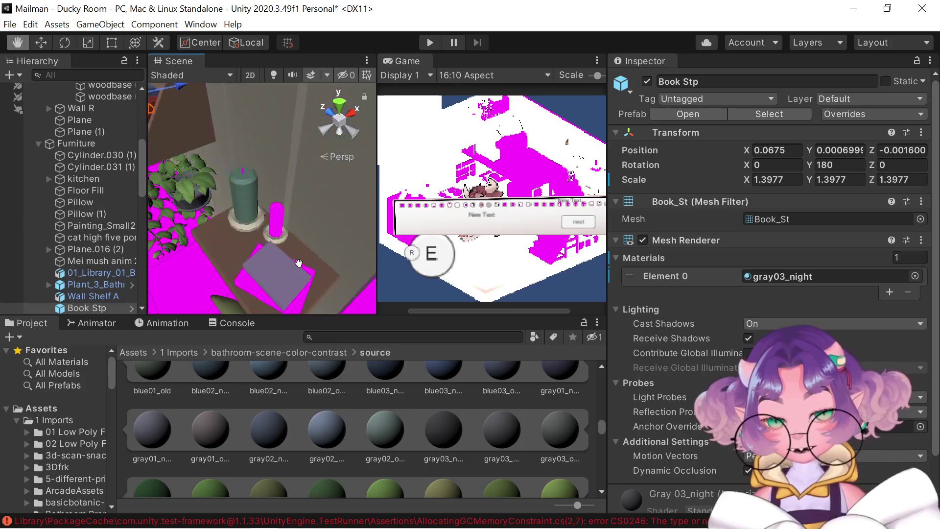
{"action": "scroll", "coordinate": [357, 409], "scroll_direction": "down", "scroll_amount": 10}
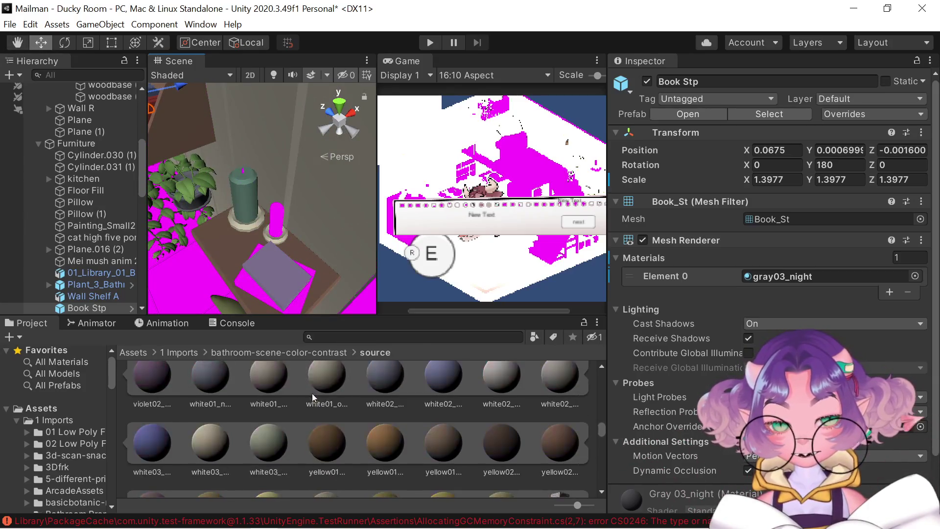
{"action": "scroll", "coordinate": [312, 392], "scroll_direction": "up", "scroll_amount": 3}
{"action": "left_click_drag", "start_coordinate": [267, 409], "coordinate": [286, 295]}
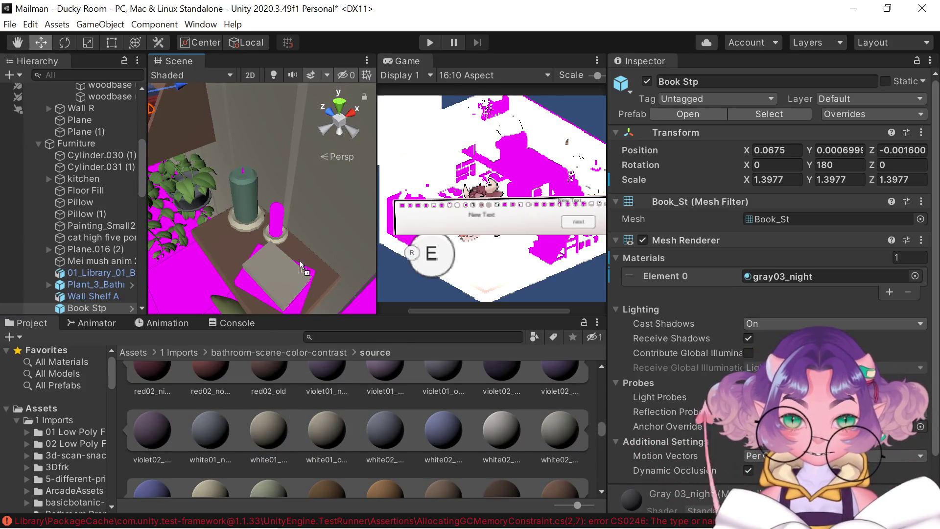
{"action": "mouse_move", "coordinate": [301, 265]}
{"action": "left_mouse_down"}
{"action": "mouse_move", "coordinate": [272, 228]}
{"action": "mouse_move", "coordinate": [309, 471]}
{"action": "left_mouse_up"}
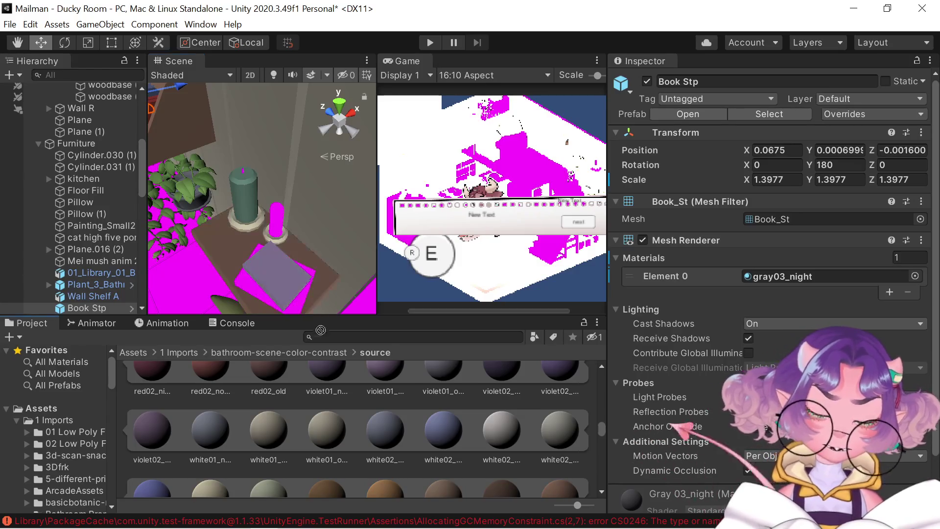
{"action": "scroll", "coordinate": [309, 472], "scroll_direction": "up", "scroll_amount": 1}
{"action": "left_click_drag", "start_coordinate": [274, 275], "coordinate": [242, 148]}
{"action": "scroll", "coordinate": [242, 131], "scroll_direction": "up", "scroll_amount": 2}
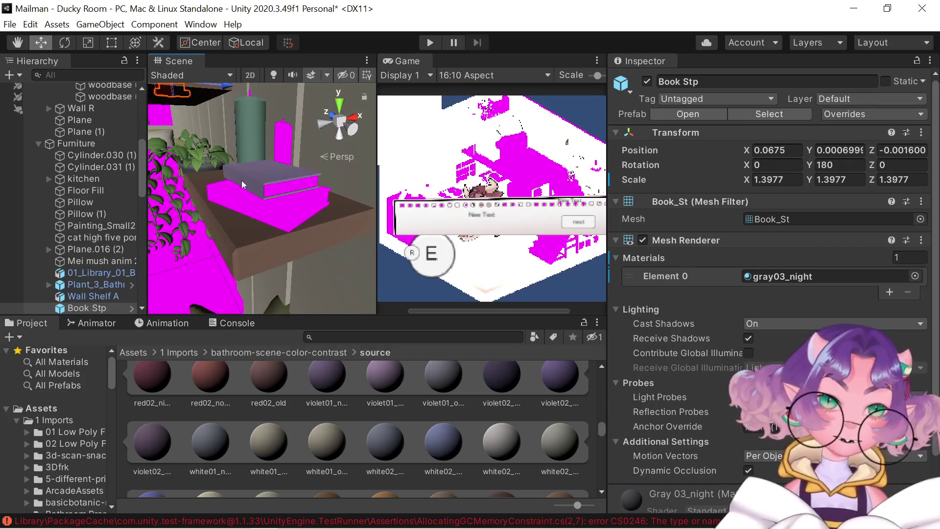
Try white01, red02_no and green03 on the lower book, settling on green01
{"action": "left_click_drag", "start_coordinate": [275, 447], "coordinate": [283, 184]}
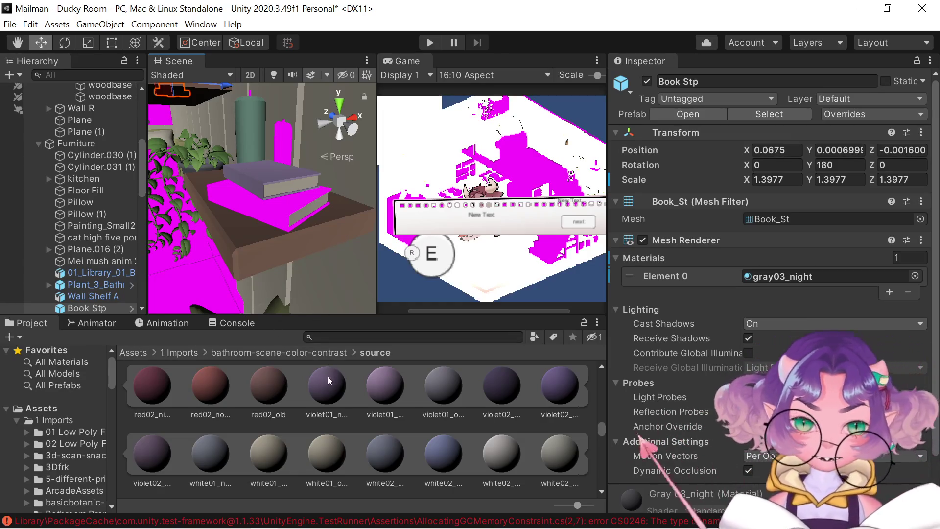
{"action": "mouse_move", "coordinate": [211, 382]}
{"action": "left_mouse_down"}
{"action": "mouse_move", "coordinate": [276, 185]}
{"action": "mouse_move", "coordinate": [273, 203]}
{"action": "left_mouse_up"}
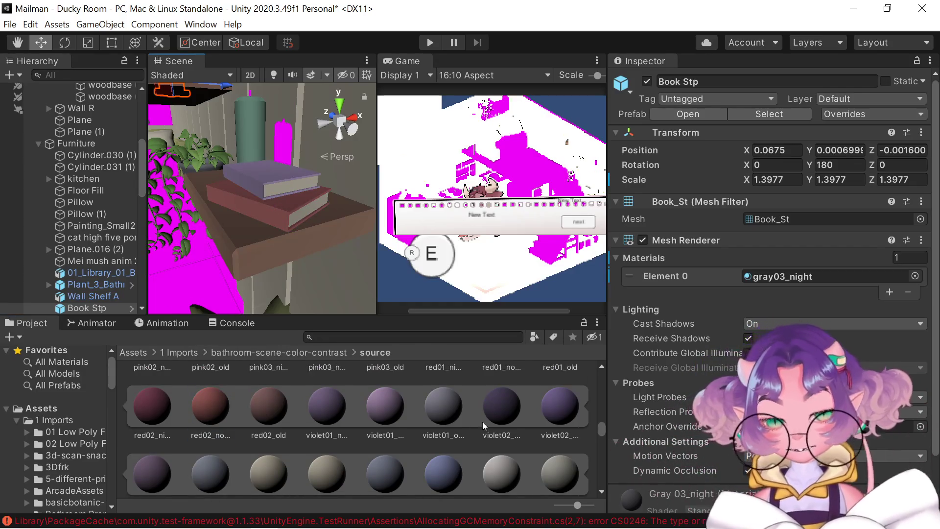
{"action": "scroll", "coordinate": [447, 423], "scroll_direction": "up", "scroll_amount": 3}
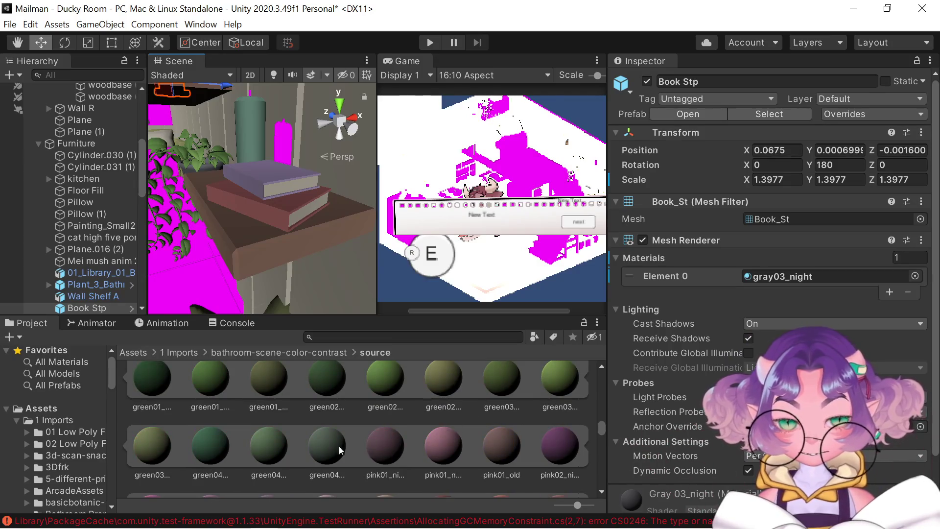
{"action": "mouse_move", "coordinate": [573, 447]}
{"action": "left_mouse_down"}
{"action": "mouse_move", "coordinate": [349, 249]}
{"action": "mouse_move", "coordinate": [278, 216]}
{"action": "mouse_move", "coordinate": [328, 289]}
{"action": "mouse_move", "coordinate": [604, 481]}
{"action": "left_mouse_up"}
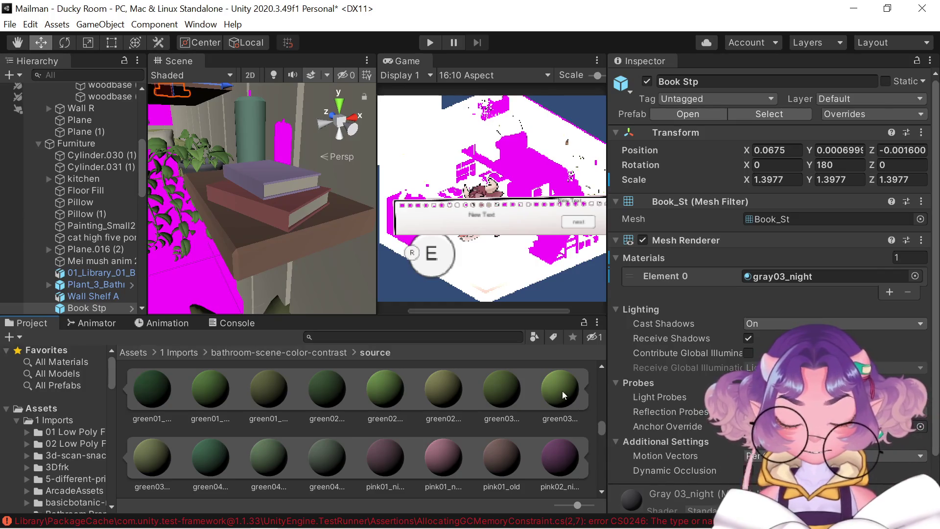
{"action": "mouse_move", "coordinate": [562, 390]}
{"action": "left_mouse_down"}
{"action": "mouse_move", "coordinate": [269, 211]}
{"action": "mouse_move", "coordinate": [527, 416]}
{"action": "left_mouse_up"}
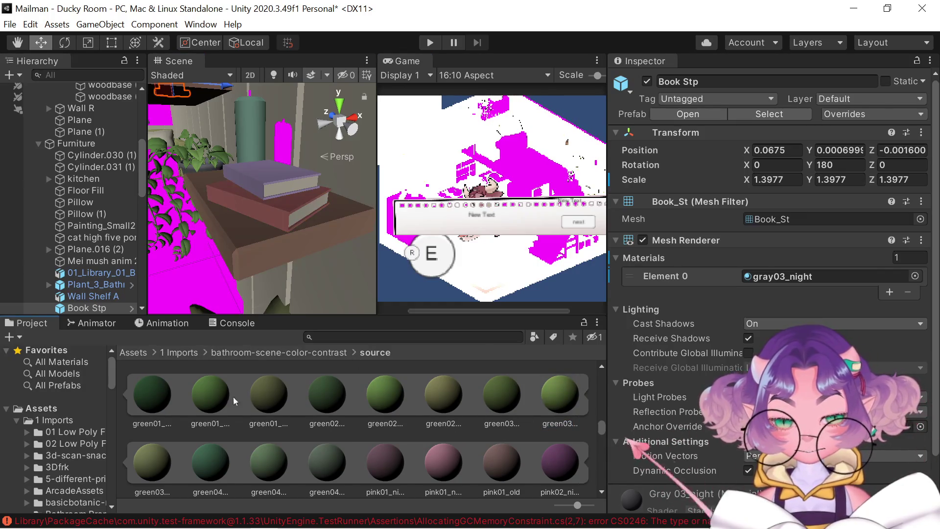
{"action": "mouse_move", "coordinate": [152, 394]}
{"action": "left_mouse_down"}
{"action": "mouse_move", "coordinate": [266, 215]}
{"action": "mouse_move", "coordinate": [195, 178]}
{"action": "mouse_move", "coordinate": [240, 192]}
{"action": "mouse_move", "coordinate": [368, 201]}
{"action": "left_mouse_up"}
{"action": "scroll", "coordinate": [266, 216], "scroll_direction": "down", "scroll_amount": 6}
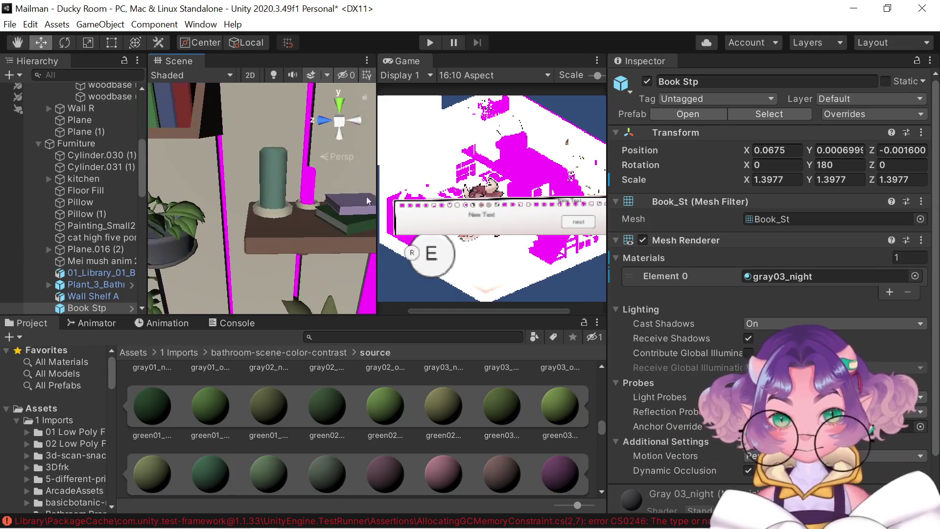
Preview pink on the candle and apply the pink02 material to the top book
{"action": "left_click_drag", "start_coordinate": [448, 466], "coordinate": [240, 105]}
{"action": "left_click_drag", "start_coordinate": [307, 169], "coordinate": [310, 185]}
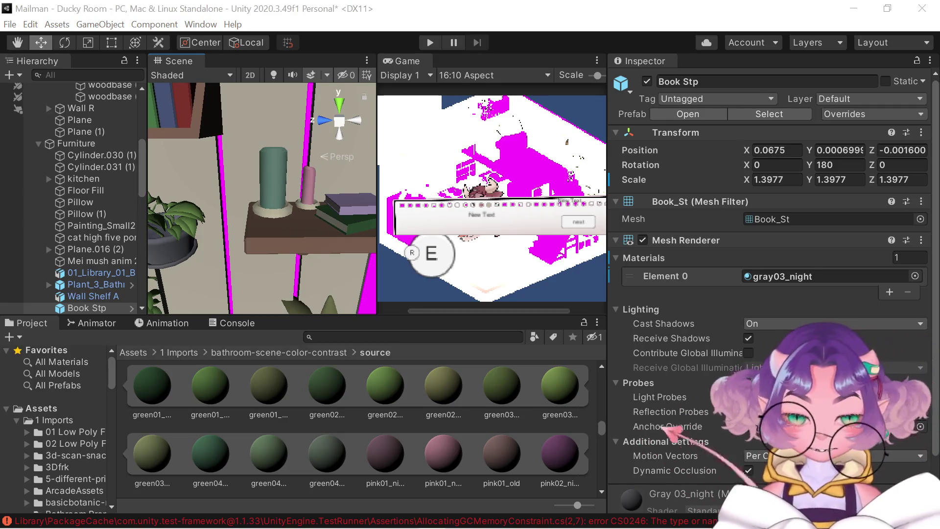
{"action": "left_click_drag", "start_coordinate": [308, 192], "coordinate": [291, 315]}
{"action": "left_click_drag", "start_coordinate": [558, 449], "coordinate": [254, 211]}
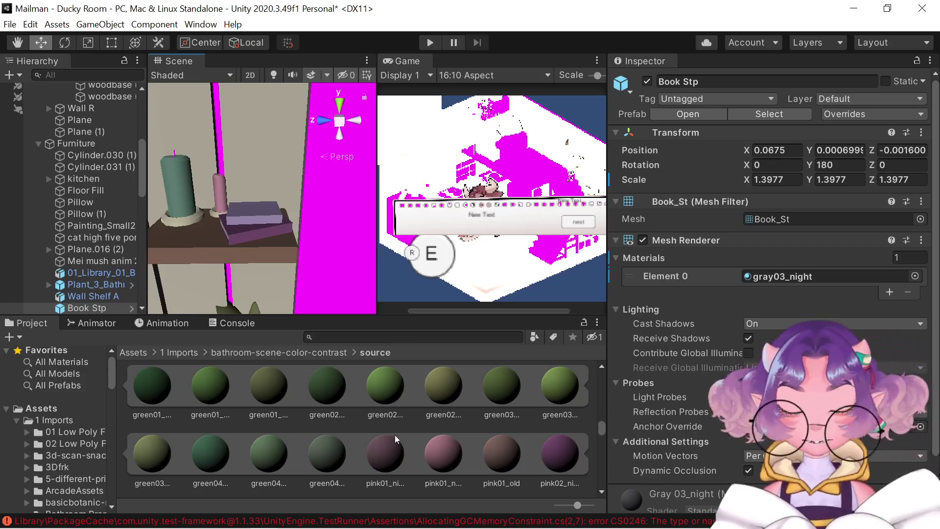
Make the small shelf candle yellow and orbit to look down on the kitchen
{"action": "scroll", "coordinate": [394, 435], "scroll_direction": "down", "scroll_amount": 3}
{"action": "left_click_drag", "start_coordinate": [483, 419], "coordinate": [234, 224]}
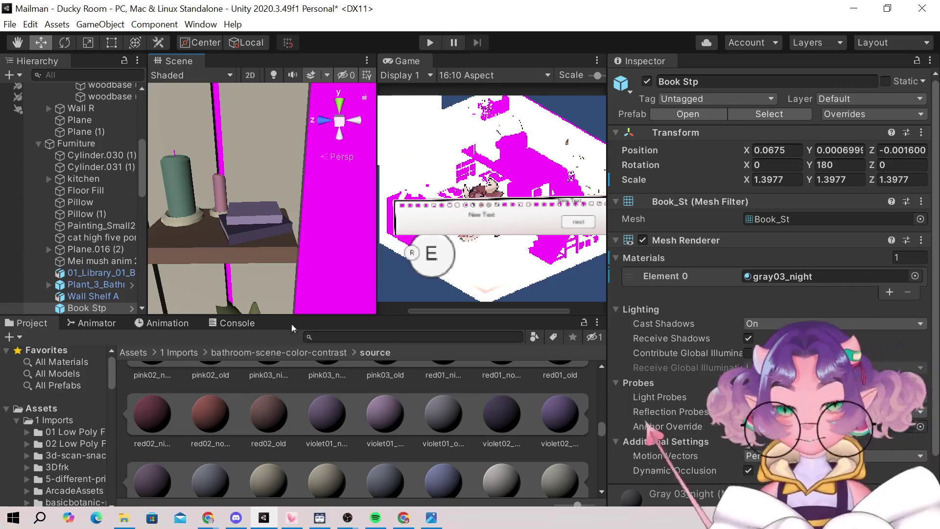
{"action": "scroll", "coordinate": [318, 402], "scroll_direction": "up", "scroll_amount": 3}
{"action": "scroll", "coordinate": [308, 411], "scroll_direction": "down", "scroll_amount": 5}
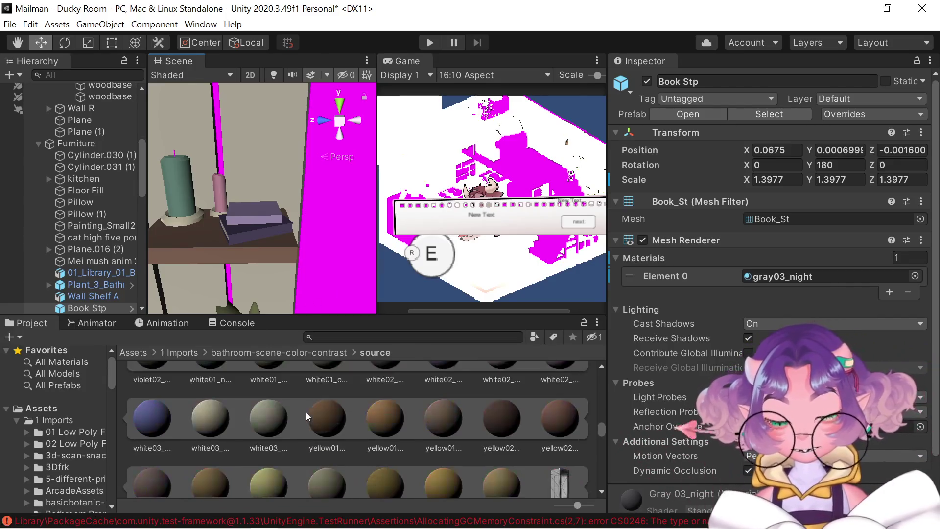
{"action": "mouse_move", "coordinate": [439, 440]}
{"action": "left_mouse_down"}
{"action": "mouse_move", "coordinate": [307, 284]}
{"action": "mouse_move", "coordinate": [223, 205]}
{"action": "left_mouse_up"}
{"action": "scroll", "coordinate": [254, 239], "scroll_direction": "down", "scroll_amount": 10}
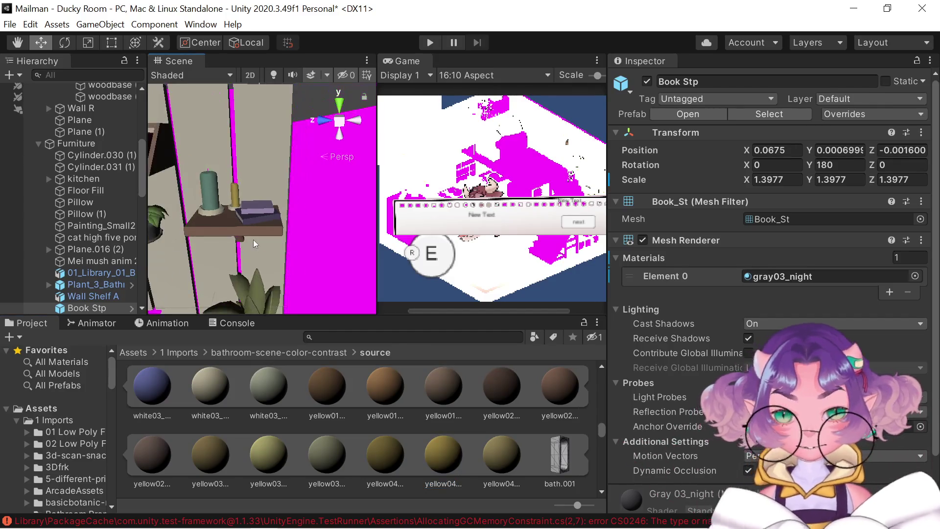
{"action": "mouse_move", "coordinate": [373, 274]}
{"action": "left_mouse_down"}
{"action": "mouse_move", "coordinate": [286, 105]}
{"action": "mouse_move", "coordinate": [259, 196]}
{"action": "left_mouse_up"}
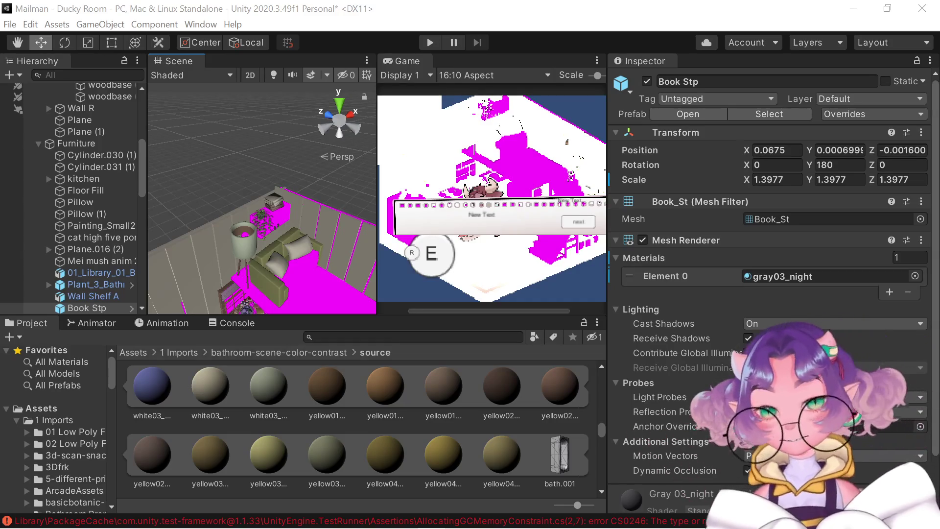
Apply the olive yellow03 material to the magenta Cupboard B behind the sofa
{"action": "scroll", "coordinate": [301, 213], "scroll_direction": "up", "scroll_amount": 6}
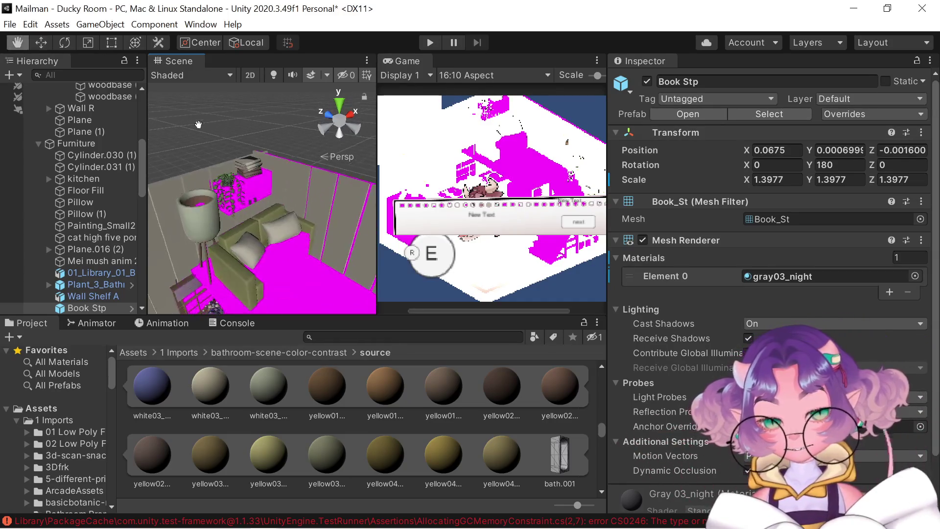
{"action": "left_click_drag", "start_coordinate": [263, 226], "coordinate": [221, 248]}
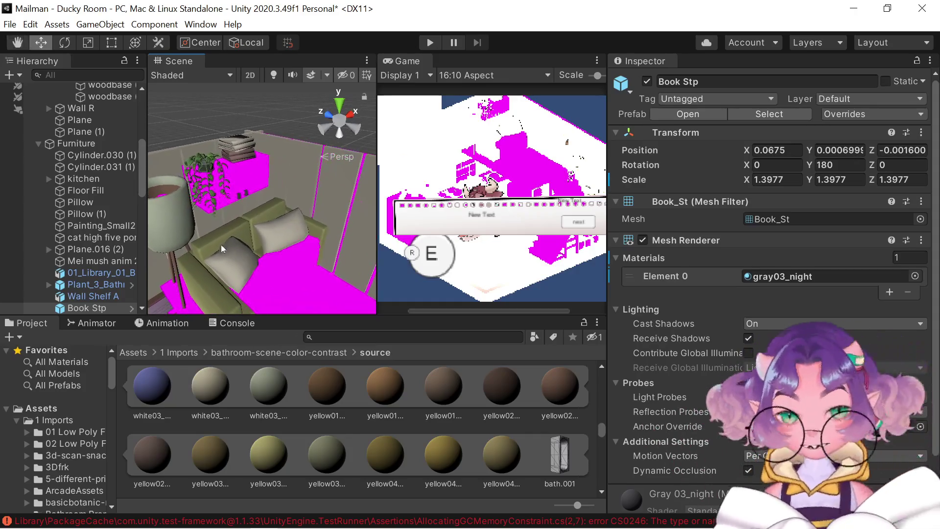
{"action": "left_click", "coordinate": [249, 459]}
{"action": "mouse_move", "coordinate": [240, 383]}
{"action": "left_mouse_down"}
{"action": "mouse_move", "coordinate": [245, 197]}
{"action": "mouse_move", "coordinate": [230, 176]}
{"action": "left_mouse_up"}
{"action": "mouse_move", "coordinate": [253, 478]}
{"action": "left_mouse_down"}
{"action": "mouse_move", "coordinate": [265, 292]}
{"action": "mouse_move", "coordinate": [240, 182]}
{"action": "left_mouse_up"}
{"action": "scroll", "coordinate": [229, 130], "scroll_direction": "up", "scroll_amount": 5}
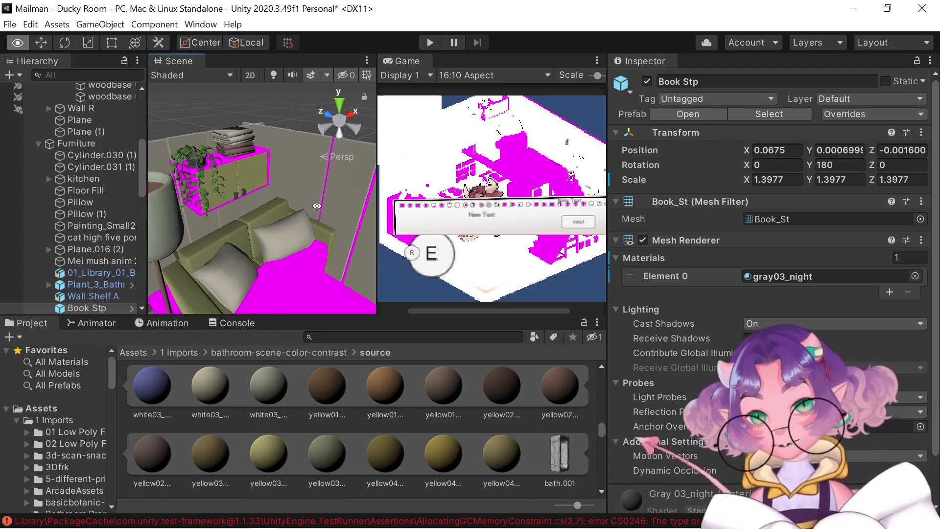
Frame the view on Cupboard B, then move over to the kitchen wall and select Fridge A
{"action": "key", "text": "f"}
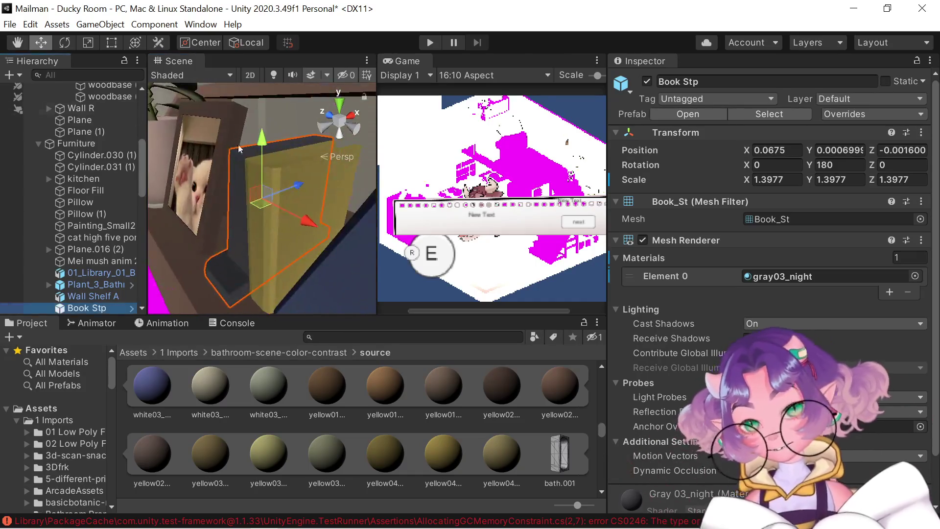
{"action": "scroll", "coordinate": [274, 128], "scroll_direction": "up", "scroll_amount": 5}
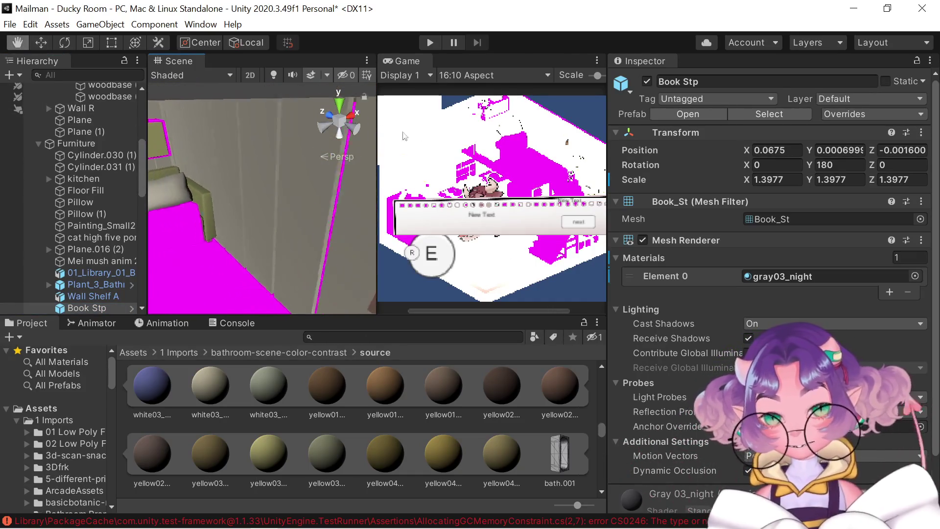
{"action": "key", "text": "f"}
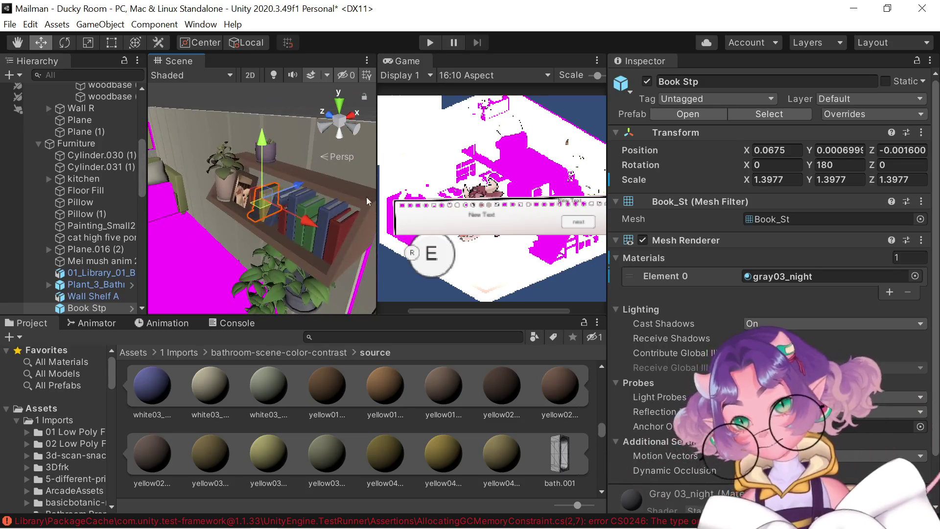
{"action": "left_click", "coordinate": [271, 206]}
{"action": "scroll", "coordinate": [271, 172], "scroll_direction": "down", "scroll_amount": 5}
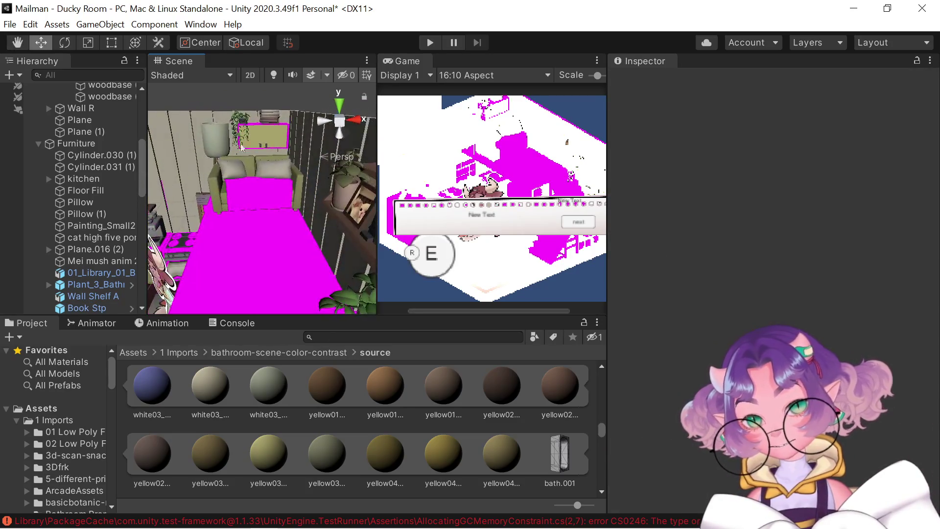
{"action": "key", "text": "f"}
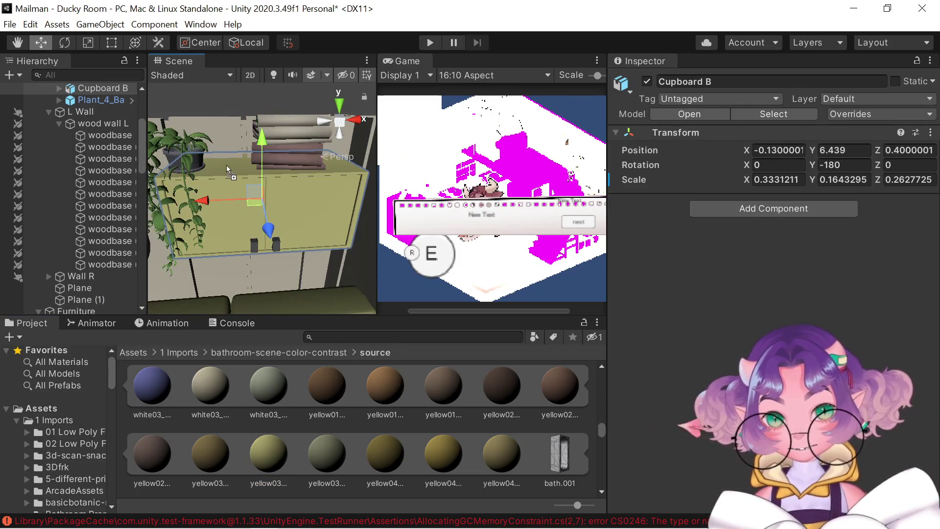
{"action": "scroll", "coordinate": [226, 166], "scroll_direction": "down", "scroll_amount": 5}
{"action": "left_click_drag", "start_coordinate": [253, 225], "coordinate": [232, 192]}
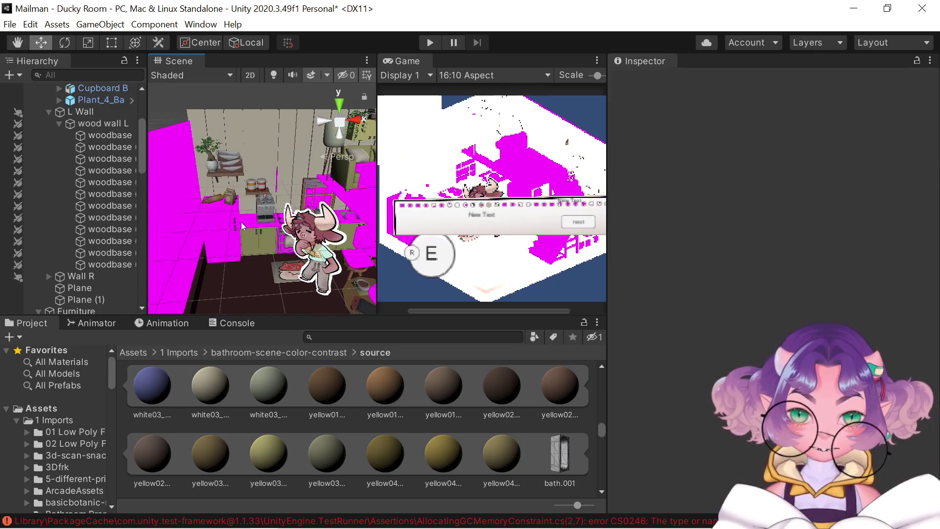
{"action": "left_click", "coordinate": [226, 238]}
Preview the olive yellow material on Fridge A, then clear the selection
{"action": "scroll", "coordinate": [226, 238], "scroll_direction": "up", "scroll_amount": 3}
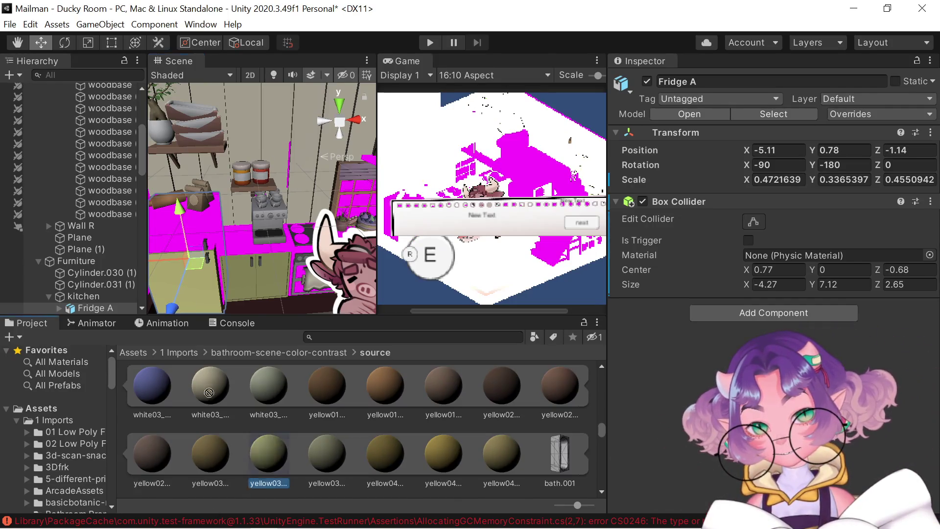
{"action": "mouse_move", "coordinate": [266, 453]}
{"action": "left_mouse_down"}
{"action": "mouse_move", "coordinate": [166, 231]}
{"action": "mouse_move", "coordinate": [223, 327]}
{"action": "mouse_move", "coordinate": [268, 455]}
{"action": "mouse_move", "coordinate": [219, 246]}
{"action": "mouse_move", "coordinate": [304, 250]}
{"action": "mouse_move", "coordinate": [301, 351]}
{"action": "mouse_move", "coordinate": [230, 231]}
{"action": "left_mouse_up"}
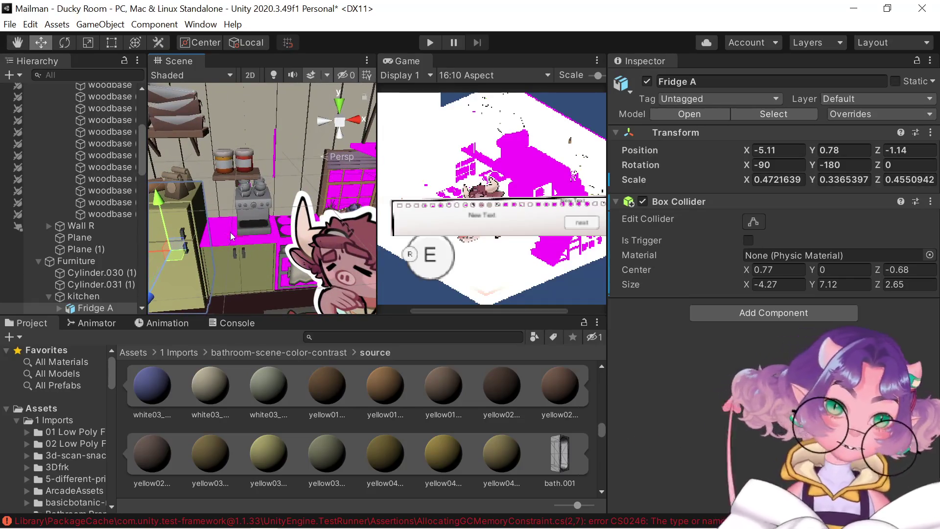
{"action": "scroll", "coordinate": [231, 232], "scroll_direction": "up", "scroll_amount": 2}
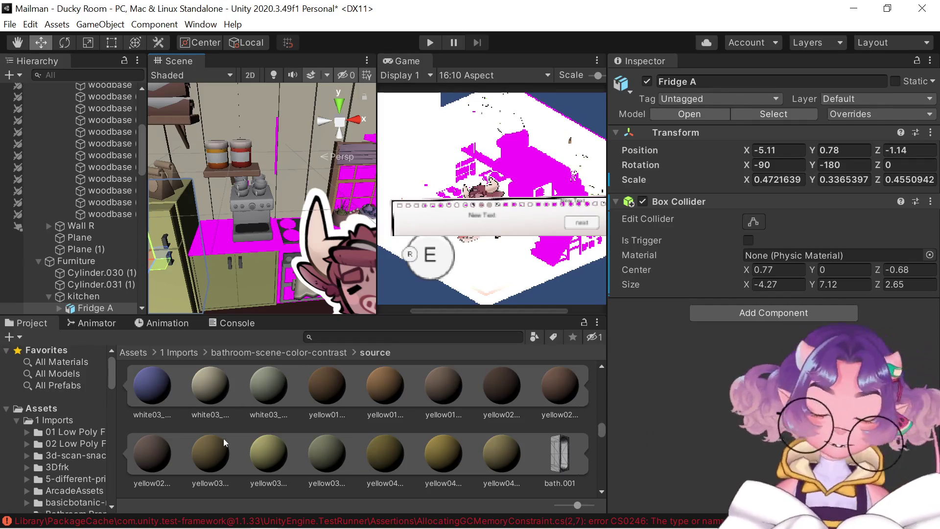
{"action": "scroll", "coordinate": [224, 438], "scroll_direction": "up", "scroll_amount": 1}
{"action": "mouse_move", "coordinate": [212, 242]}
{"action": "left_mouse_down"}
{"action": "mouse_move", "coordinate": [251, 233]}
{"action": "mouse_move", "coordinate": [225, 254]}
{"action": "mouse_move", "coordinate": [257, 245]}
{"action": "mouse_move", "coordinate": [255, 235]}
{"action": "mouse_move", "coordinate": [299, 419]}
{"action": "left_mouse_up"}
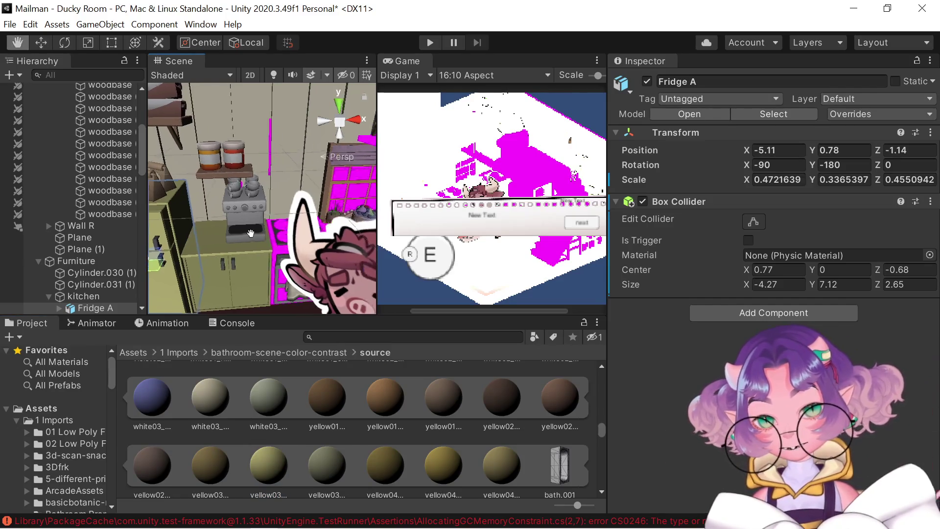
{"action": "left_click", "coordinate": [225, 254]}
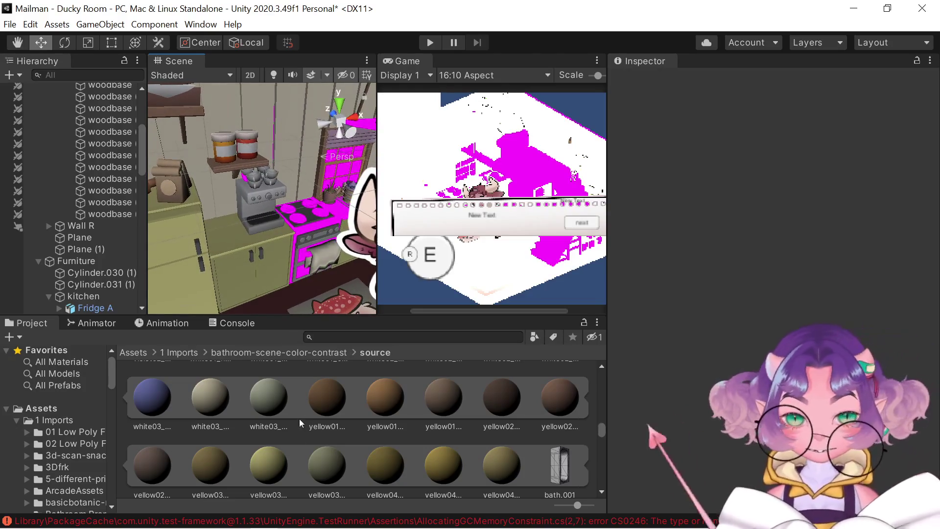
Drag a material over the countertop and pull it back off without applying
{"action": "scroll", "coordinate": [251, 444], "scroll_direction": "up", "scroll_amount": 1}
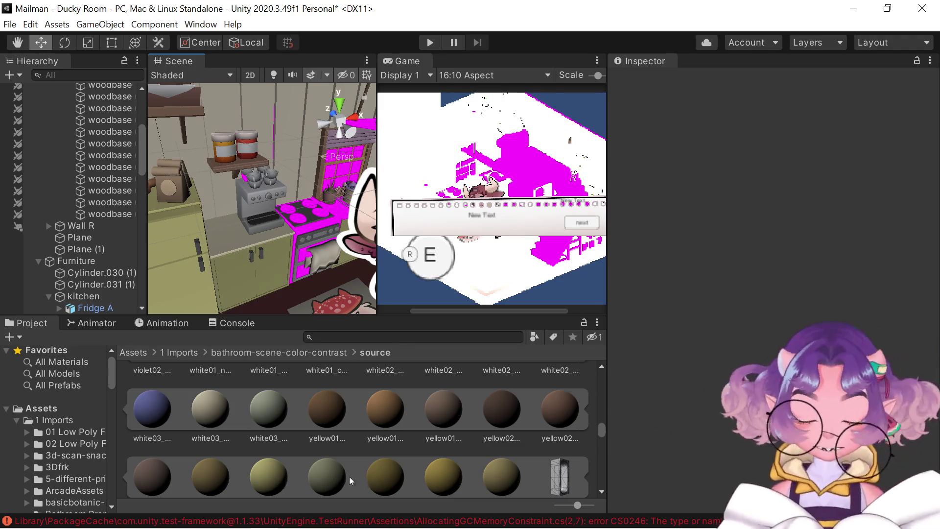
{"action": "scroll", "coordinate": [516, 471], "scroll_direction": "down", "scroll_amount": 1}
{"action": "mouse_move", "coordinate": [516, 471]}
{"action": "left_mouse_down"}
{"action": "mouse_move", "coordinate": [352, 271]}
{"action": "mouse_move", "coordinate": [218, 220]}
{"action": "left_mouse_up"}
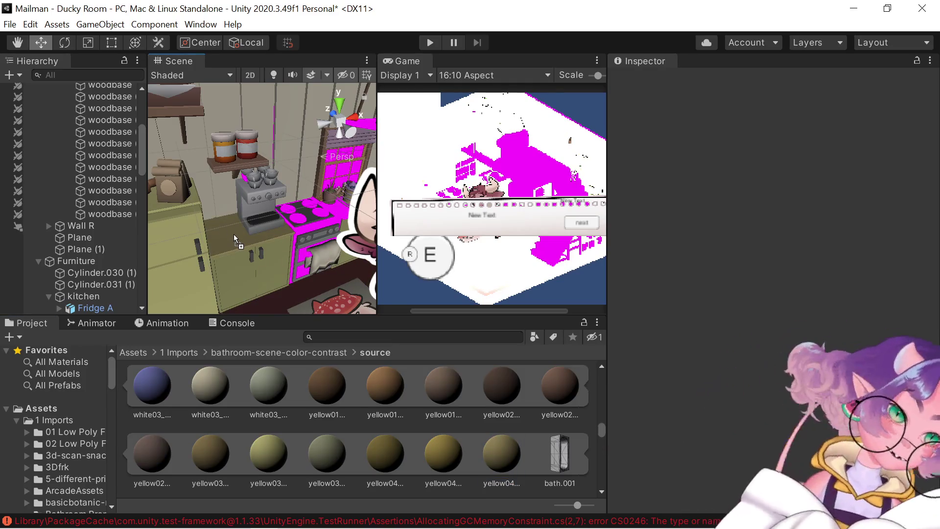
{"action": "mouse_move", "coordinate": [234, 234]}
{"action": "left_mouse_down"}
{"action": "mouse_move", "coordinate": [307, 312]}
{"action": "mouse_move", "coordinate": [509, 463]}
{"action": "left_mouse_up"}
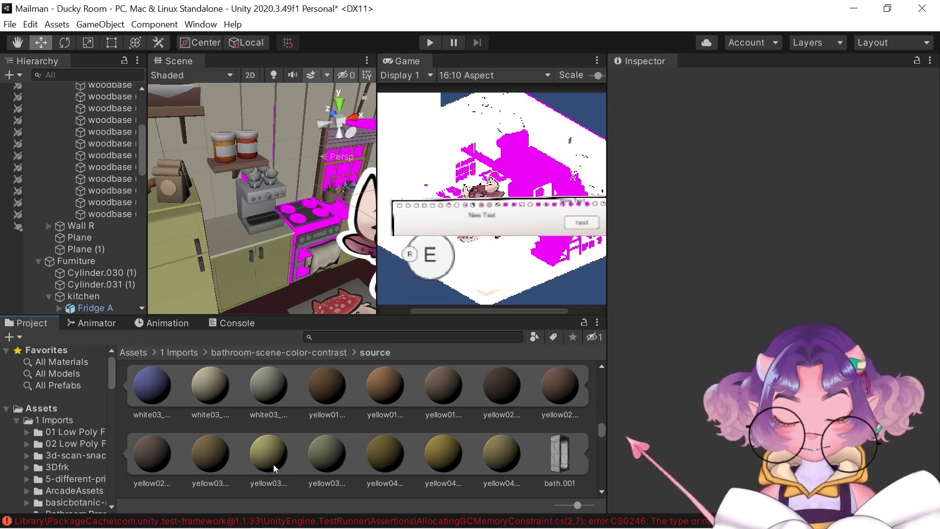
Apply the olive yellow03 material to the hob cabinet, orbiting around the stove
{"action": "left_click_drag", "start_coordinate": [275, 468], "coordinate": [216, 249]}
{"action": "mouse_move", "coordinate": [300, 324]}
{"action": "left_mouse_down"}
{"action": "mouse_move", "coordinate": [296, 231]}
{"action": "mouse_move", "coordinate": [232, 233]}
{"action": "left_mouse_up"}
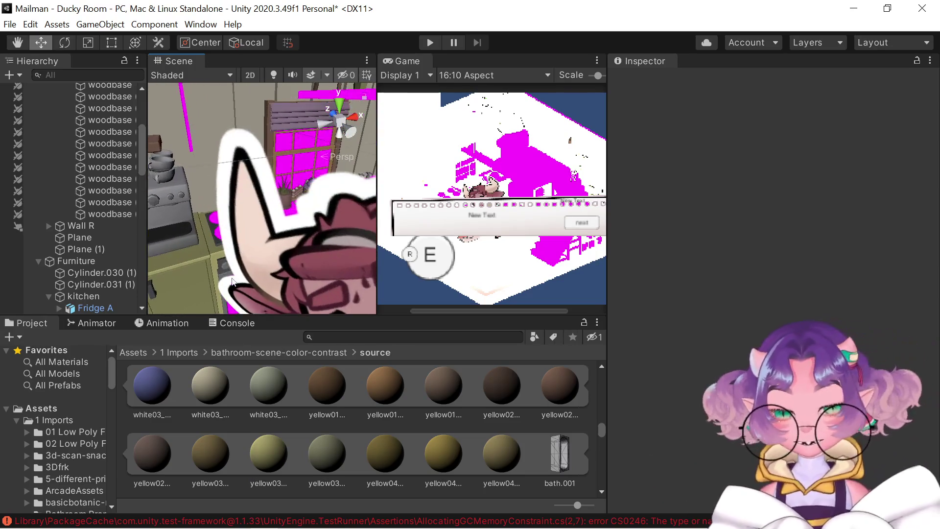
{"action": "left_click_drag", "start_coordinate": [232, 234], "coordinate": [237, 219]}
{"action": "mouse_move", "coordinate": [234, 260]}
{"action": "left_mouse_down"}
{"action": "mouse_move", "coordinate": [311, 139]}
{"action": "mouse_move", "coordinate": [253, 230]}
{"action": "left_mouse_up"}
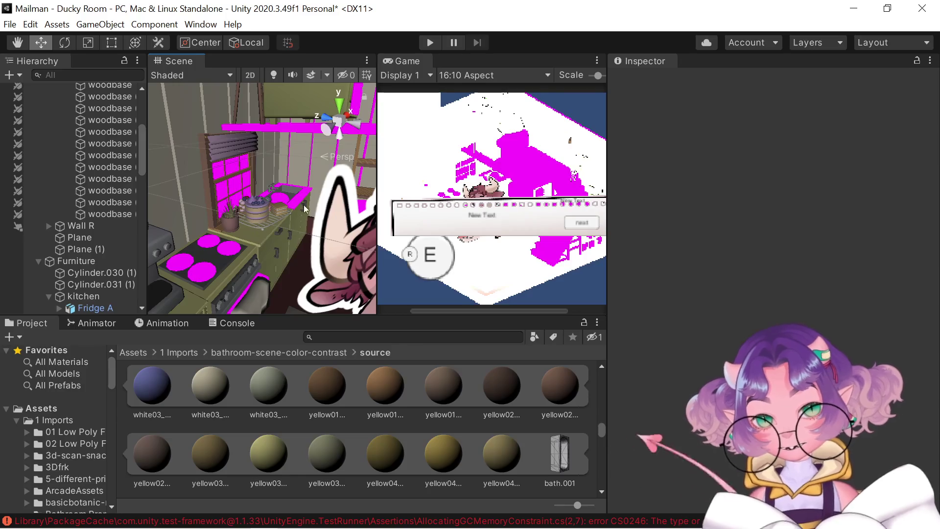
{"action": "mouse_move", "coordinate": [268, 464]}
{"action": "left_mouse_down"}
{"action": "mouse_move", "coordinate": [276, 303]}
{"action": "mouse_move", "coordinate": [299, 203]}
{"action": "left_mouse_up"}
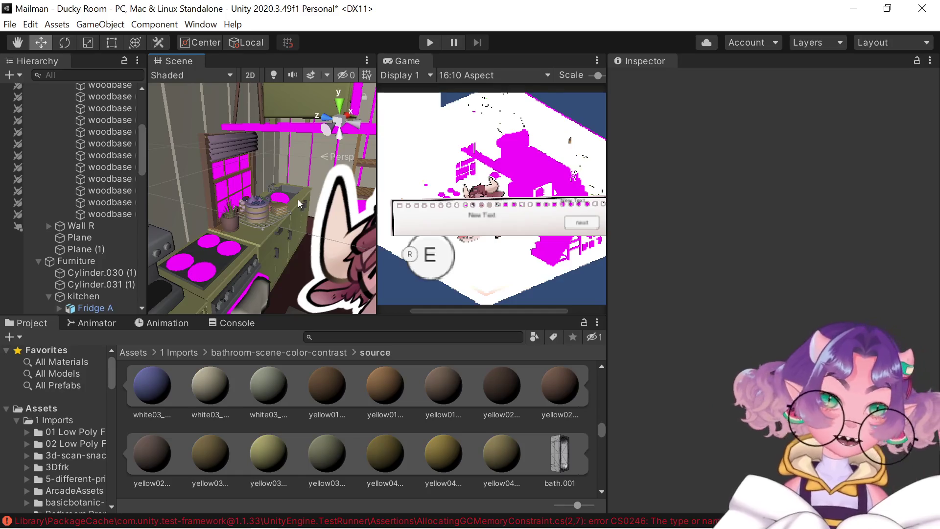
{"action": "mouse_move", "coordinate": [300, 203]}
{"action": "left_mouse_down"}
{"action": "mouse_move", "coordinate": [322, 263]}
{"action": "mouse_move", "coordinate": [267, 247]}
{"action": "mouse_move", "coordinate": [253, 212]}
{"action": "mouse_move", "coordinate": [243, 219]}
{"action": "left_mouse_up"}
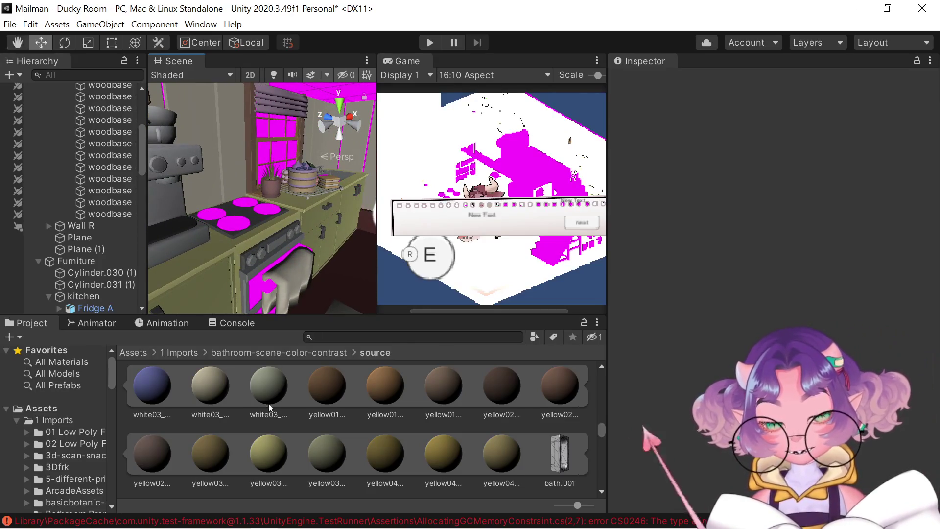
Apply the dark gray gray03_n material to the hob's magenta burners and oven door
{"action": "scroll", "coordinate": [268, 403], "scroll_direction": "down", "scroll_amount": 3}
{"action": "scroll", "coordinate": [268, 400], "scroll_direction": "up", "scroll_amount": 10}
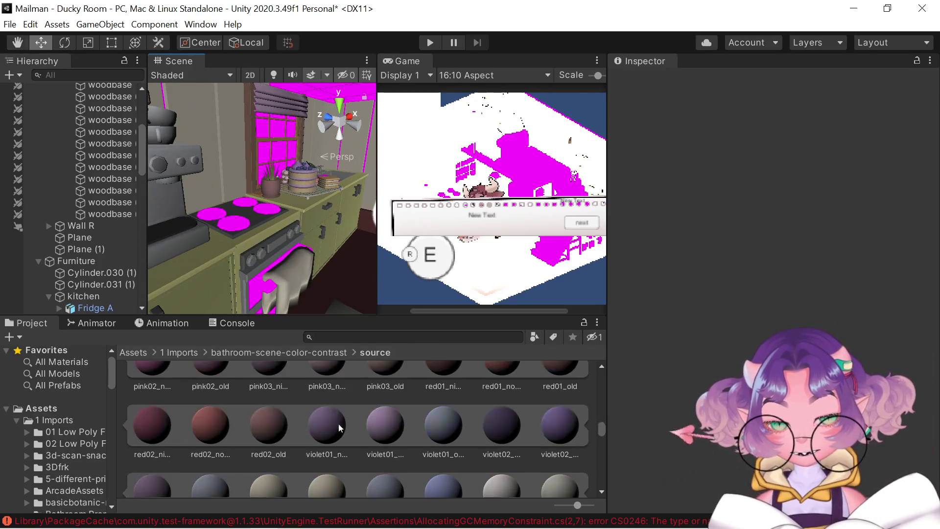
{"action": "scroll", "coordinate": [433, 424], "scroll_direction": "up", "scroll_amount": 5}
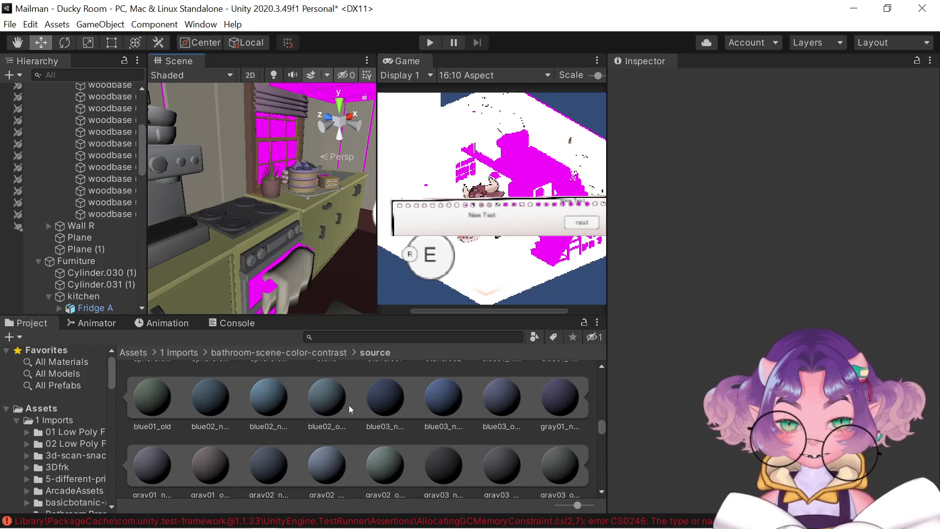
{"action": "scroll", "coordinate": [349, 419], "scroll_direction": "up", "scroll_amount": 3}
{"action": "scroll", "coordinate": [349, 419], "scroll_direction": "down", "scroll_amount": 4}
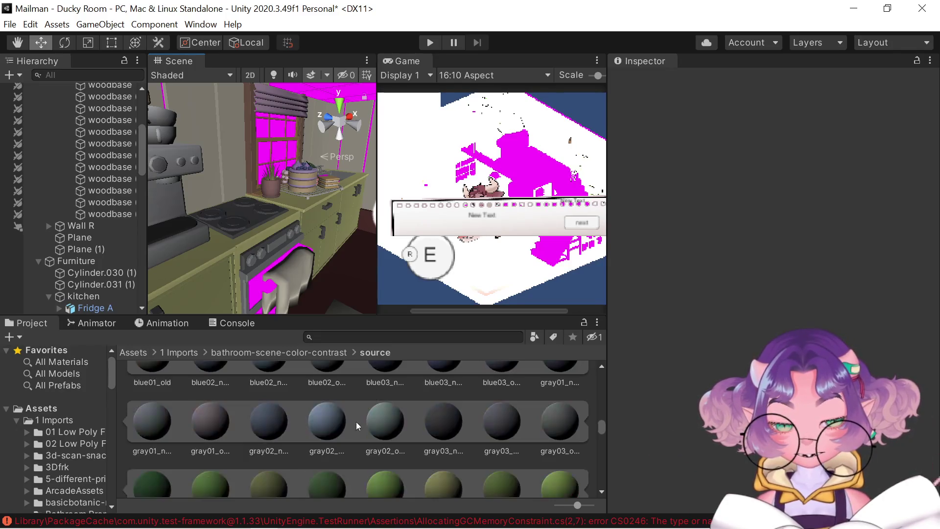
{"action": "mouse_move", "coordinate": [428, 425]}
{"action": "left_mouse_down"}
{"action": "mouse_move", "coordinate": [254, 293]}
{"action": "mouse_move", "coordinate": [339, 392]}
{"action": "left_mouse_up"}
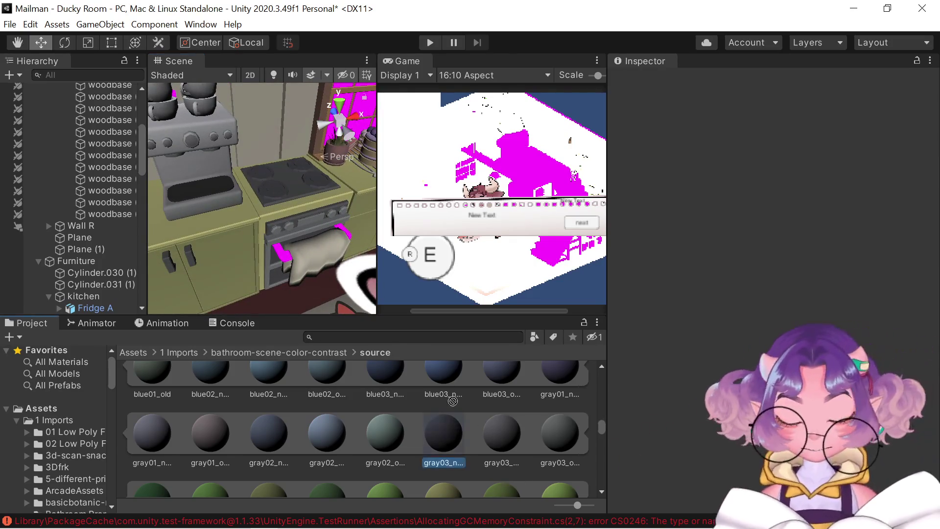
{"action": "left_click_drag", "start_coordinate": [452, 401], "coordinate": [284, 262]}
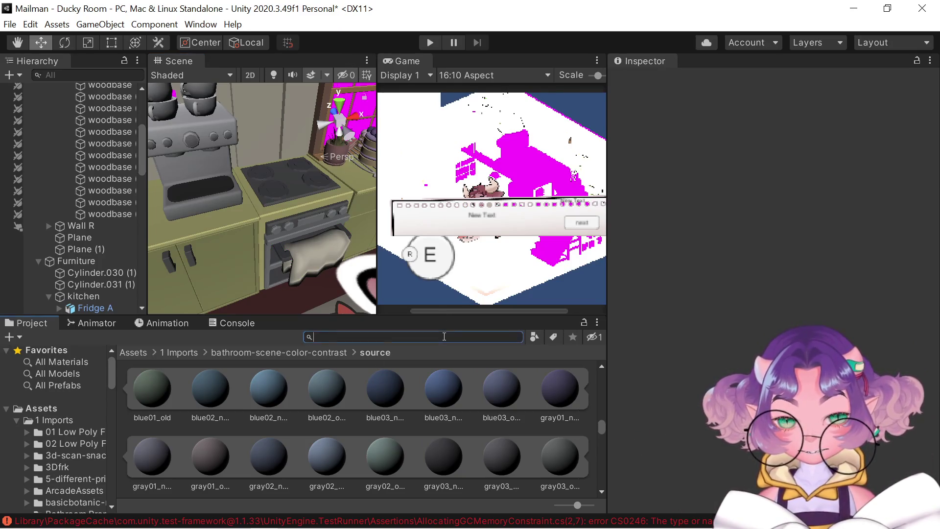
Search assets for 'dark', try a dark grey on the stove, then search 'black' instead
{"action": "type", "text": "dark"}
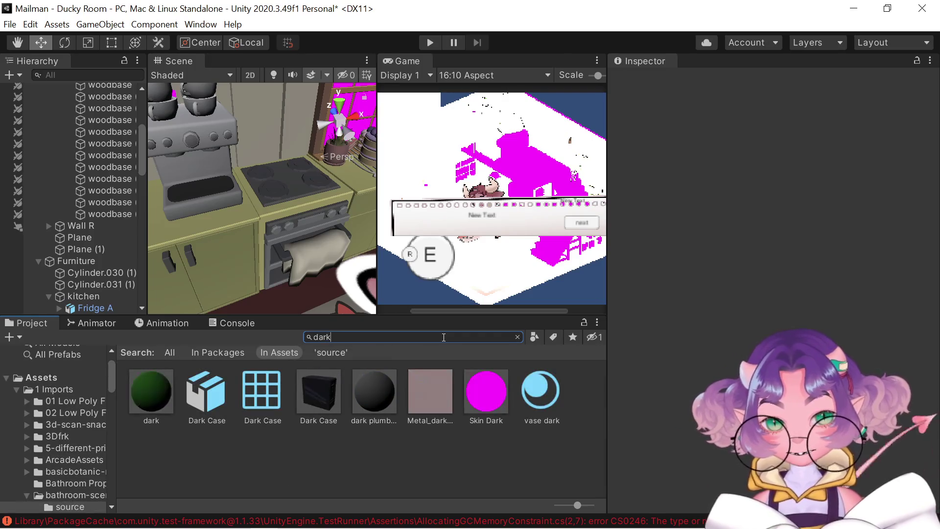
{"action": "mouse_move", "coordinate": [380, 400]}
{"action": "left_mouse_down"}
{"action": "mouse_move", "coordinate": [292, 238]}
{"action": "mouse_move", "coordinate": [277, 184]}
{"action": "mouse_move", "coordinate": [320, 336]}
{"action": "mouse_move", "coordinate": [378, 436]}
{"action": "left_mouse_up"}
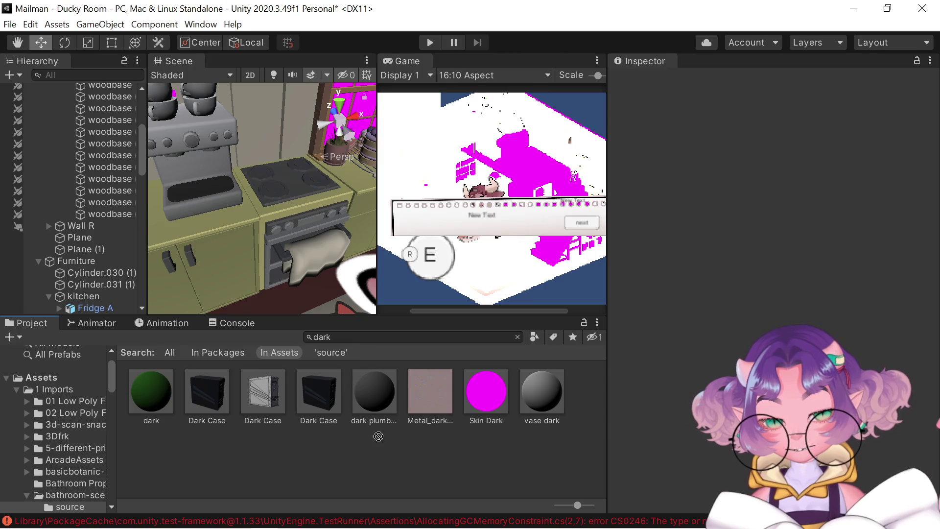
{"action": "left_click", "coordinate": [407, 340]}
{"action": "left_click", "coordinate": [441, 337]}
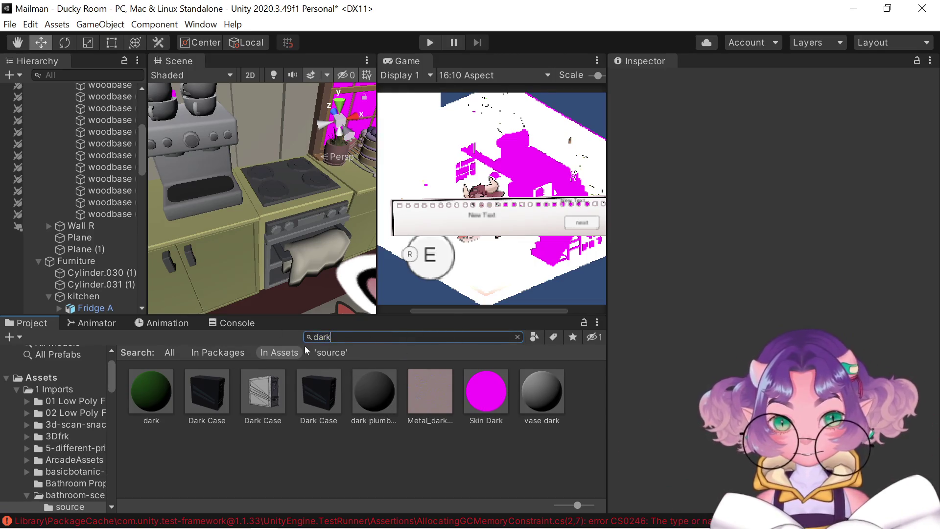
{"action": "type", "text": "black"}
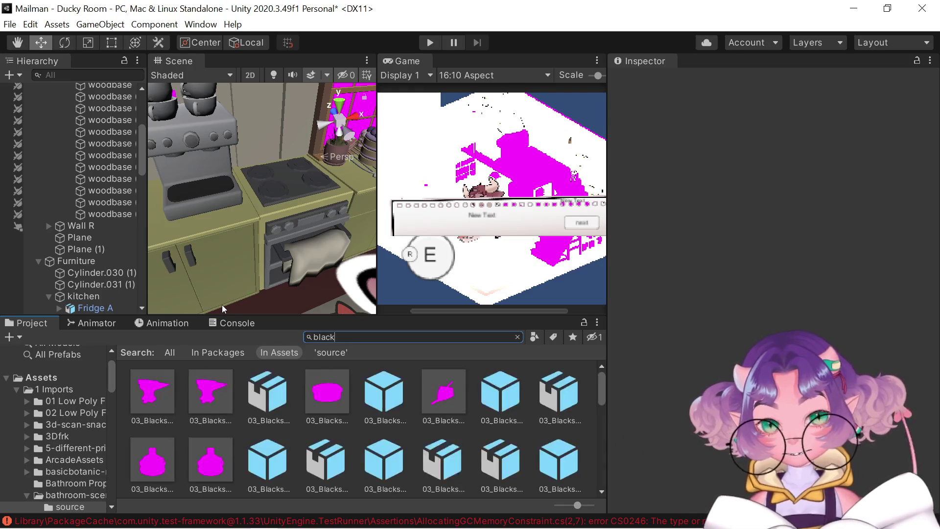
Try the black material thumbnails on the stove in the Scene view
{"action": "scroll", "coordinate": [249, 427], "scroll_direction": "down", "scroll_amount": 5}
{"action": "scroll", "coordinate": [249, 427], "scroll_direction": "up", "scroll_amount": 2}
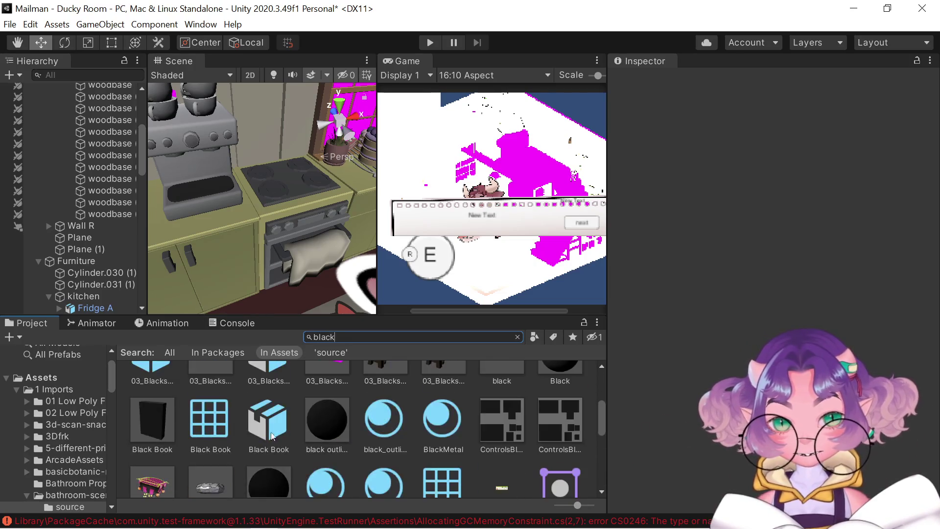
{"action": "left_click", "coordinate": [322, 437]}
{"action": "mouse_move", "coordinate": [322, 437]}
{"action": "left_mouse_down"}
{"action": "mouse_move", "coordinate": [295, 210]}
{"action": "mouse_move", "coordinate": [278, 189]}
{"action": "mouse_move", "coordinate": [312, 377]}
{"action": "left_mouse_up"}
{"action": "mouse_move", "coordinate": [557, 385]}
{"action": "left_mouse_down"}
{"action": "mouse_move", "coordinate": [294, 274]}
{"action": "mouse_move", "coordinate": [268, 183]}
{"action": "mouse_move", "coordinate": [275, 192]}
{"action": "left_mouse_up"}
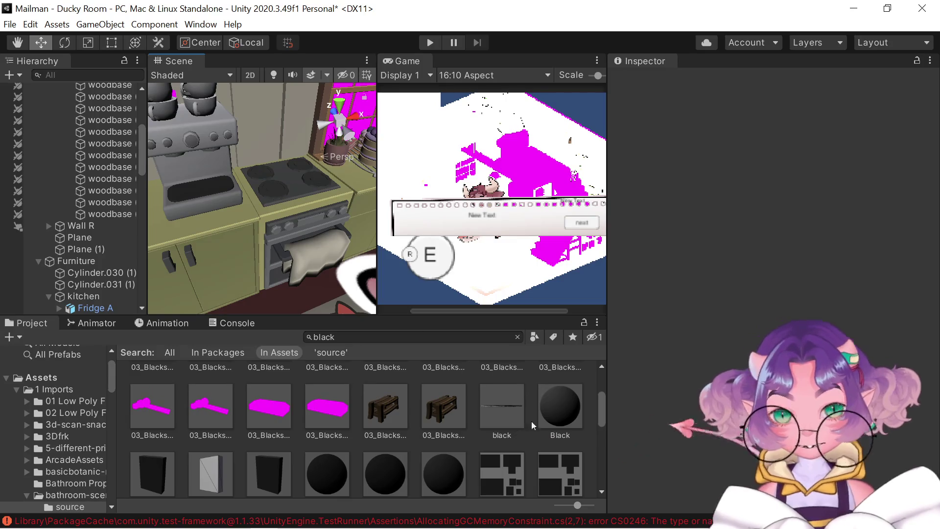
{"action": "mouse_move", "coordinate": [554, 396]}
{"action": "left_mouse_down"}
{"action": "mouse_move", "coordinate": [343, 284]}
{"action": "mouse_move", "coordinate": [277, 270]}
{"action": "mouse_move", "coordinate": [280, 283]}
{"action": "mouse_move", "coordinate": [288, 274]}
{"action": "mouse_move", "coordinate": [267, 298]}
{"action": "mouse_move", "coordinate": [308, 245]}
{"action": "mouse_move", "coordinate": [278, 67]}
{"action": "left_mouse_up"}
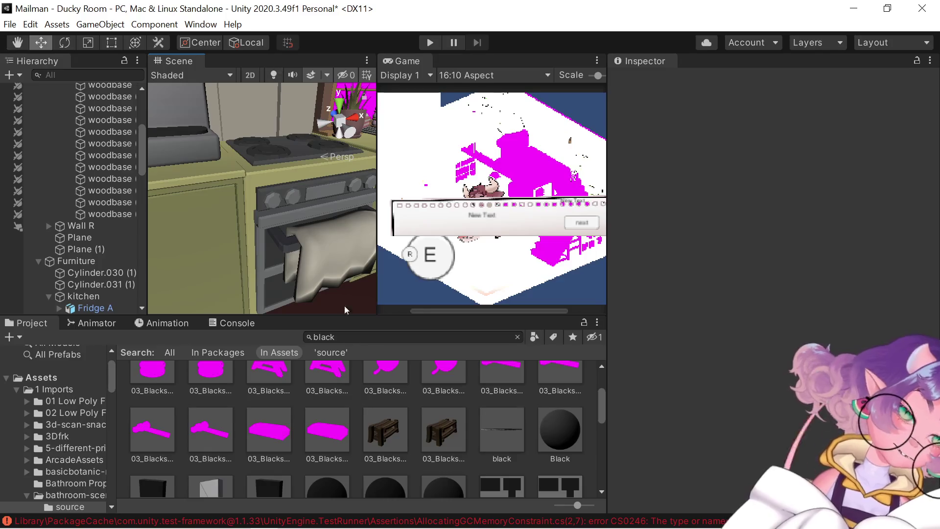
Try the drum1 black material on the oven, then a second black material from the results
{"action": "scroll", "coordinate": [409, 453], "scroll_direction": "down", "scroll_amount": 2}
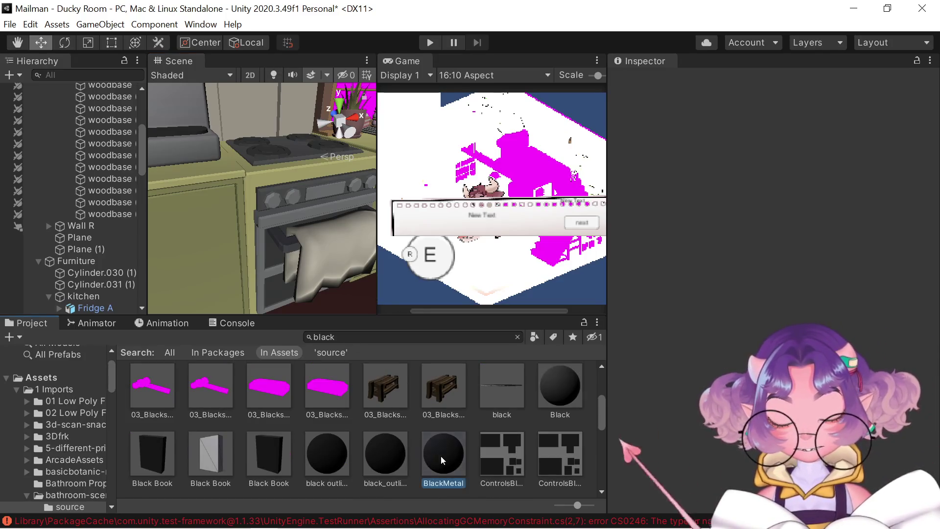
{"action": "scroll", "coordinate": [441, 456], "scroll_direction": "up", "scroll_amount": 1}
{"action": "left_click_drag", "start_coordinate": [307, 314], "coordinate": [274, 289]}
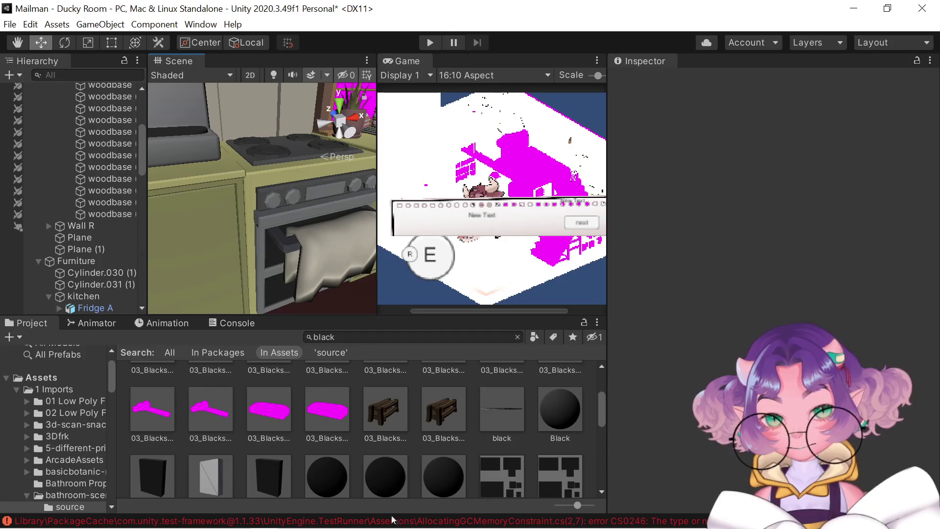
{"action": "scroll", "coordinate": [407, 491], "scroll_direction": "down", "scroll_amount": 8}
{"action": "scroll", "coordinate": [403, 492], "scroll_direction": "up", "scroll_amount": 3}
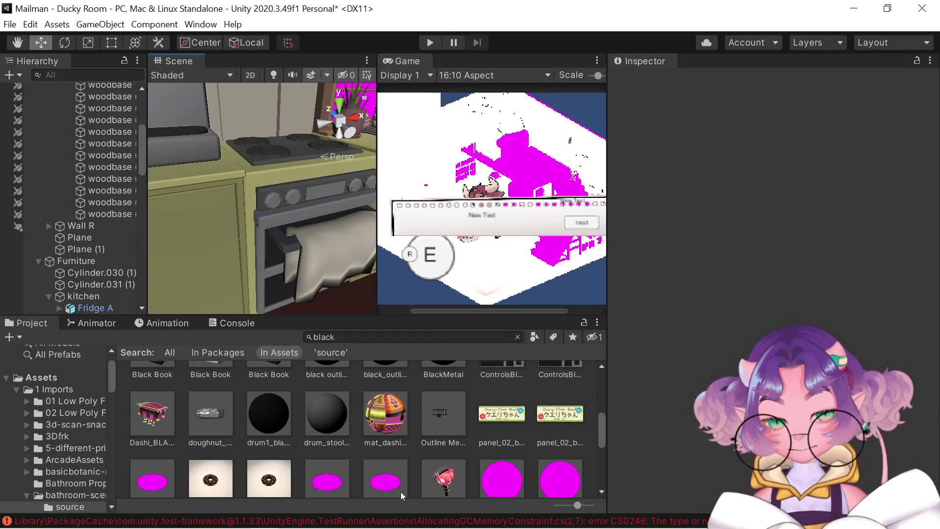
{"action": "scroll", "coordinate": [401, 491], "scroll_direction": "up", "scroll_amount": 2}
{"action": "left_click", "coordinate": [288, 460]}
{"action": "left_click_drag", "start_coordinate": [306, 314], "coordinate": [273, 291]}
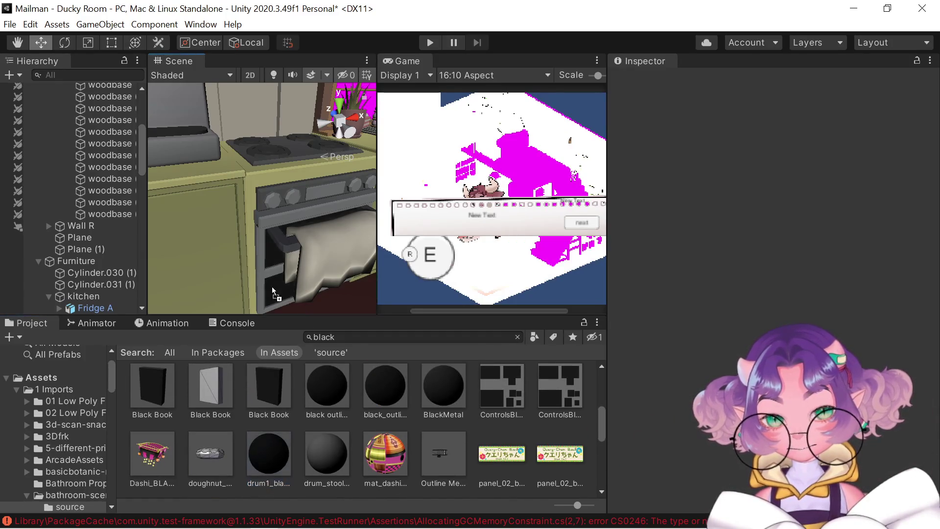
Try the washer black material on the oven drawer and burners, then view the stove top with the Move tool
{"action": "mouse_move", "coordinate": [317, 443]}
{"action": "left_mouse_down"}
{"action": "mouse_move", "coordinate": [281, 284]}
{"action": "mouse_move", "coordinate": [311, 444]}
{"action": "left_mouse_up"}
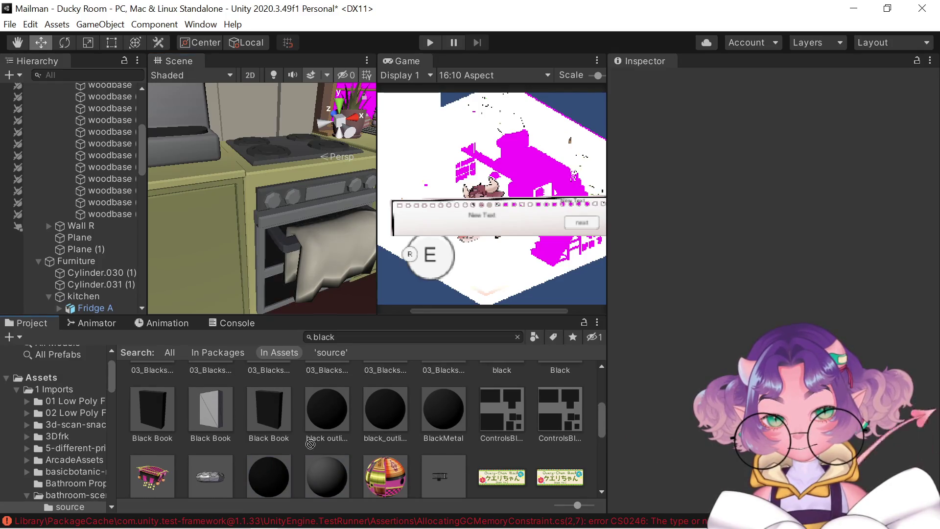
{"action": "scroll", "coordinate": [337, 480], "scroll_direction": "down", "scroll_amount": 5}
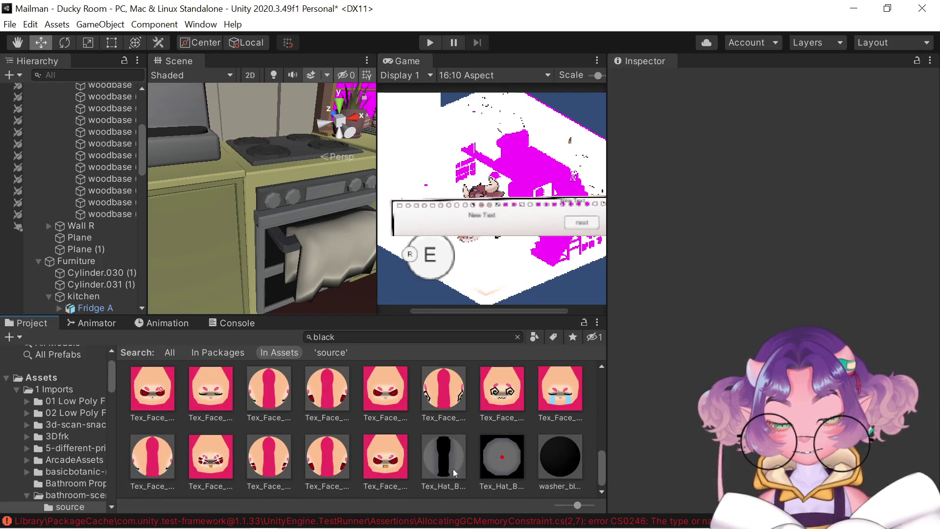
{"action": "left_click_drag", "start_coordinate": [484, 369], "coordinate": [288, 294]}
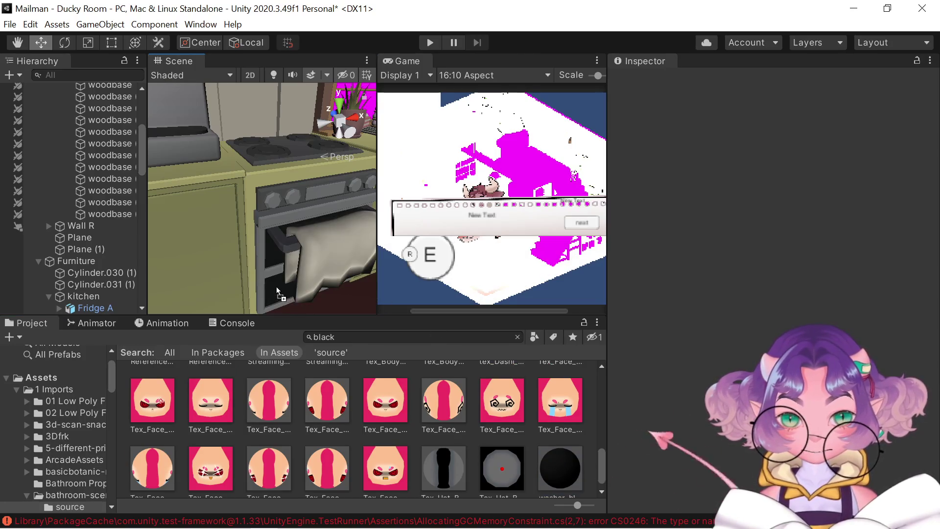
{"action": "mouse_move", "coordinate": [560, 467]}
{"action": "left_mouse_down"}
{"action": "mouse_move", "coordinate": [268, 141]}
{"action": "mouse_move", "coordinate": [488, 429]}
{"action": "mouse_move", "coordinate": [539, 454]}
{"action": "left_mouse_up"}
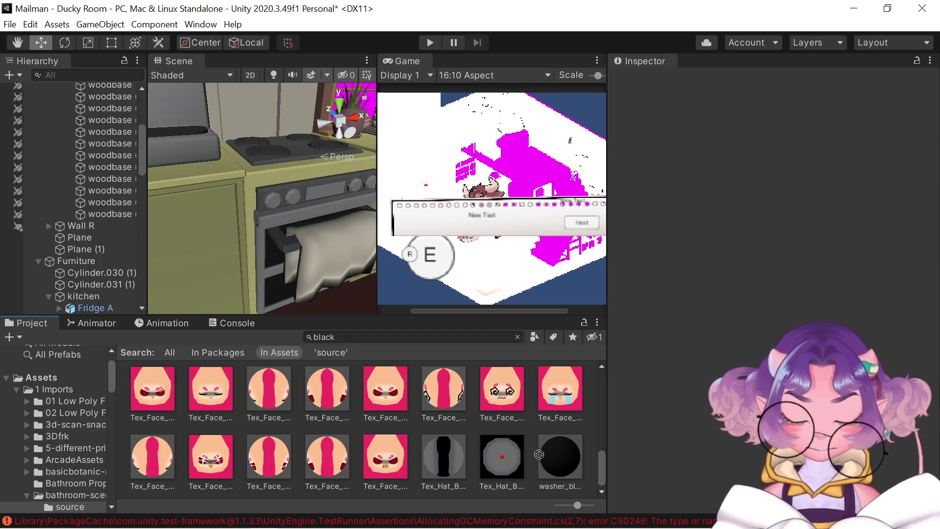
{"action": "mouse_move", "coordinate": [240, 240]}
{"action": "left_mouse_down"}
{"action": "mouse_move", "coordinate": [246, 318]}
{"action": "mouse_move", "coordinate": [322, 266]}
{"action": "mouse_move", "coordinate": [243, 128]}
{"action": "mouse_move", "coordinate": [243, 222]}
{"action": "mouse_move", "coordinate": [250, 93]}
{"action": "mouse_move", "coordinate": [230, 103]}
{"action": "mouse_move", "coordinate": [247, 112]}
{"action": "mouse_move", "coordinate": [248, 237]}
{"action": "mouse_move", "coordinate": [232, 176]}
{"action": "left_mouse_up"}
{"action": "key", "text": "w"}
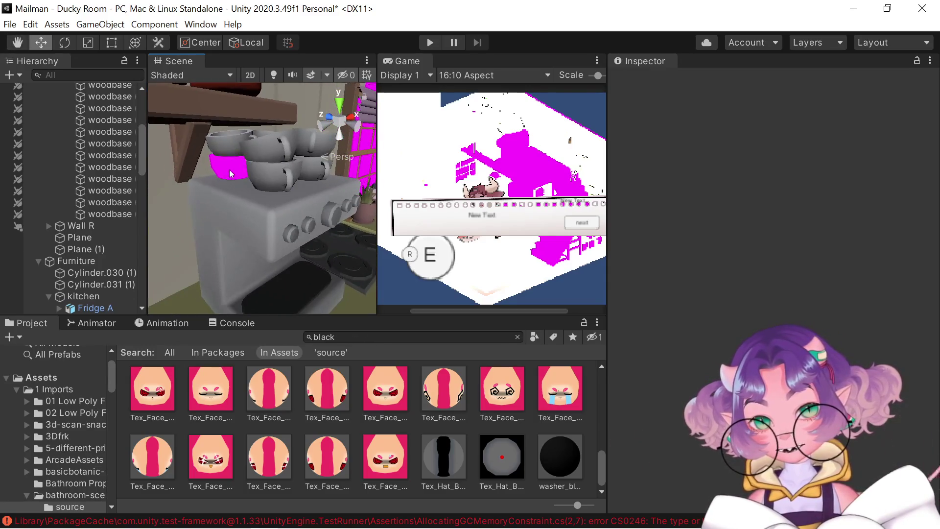
Select cups Cylinder.005 and Cylinder.007 and inspect the working cup's tbjr_material
{"action": "left_click", "coordinate": [230, 172]}
{"action": "left_click", "coordinate": [230, 172]}
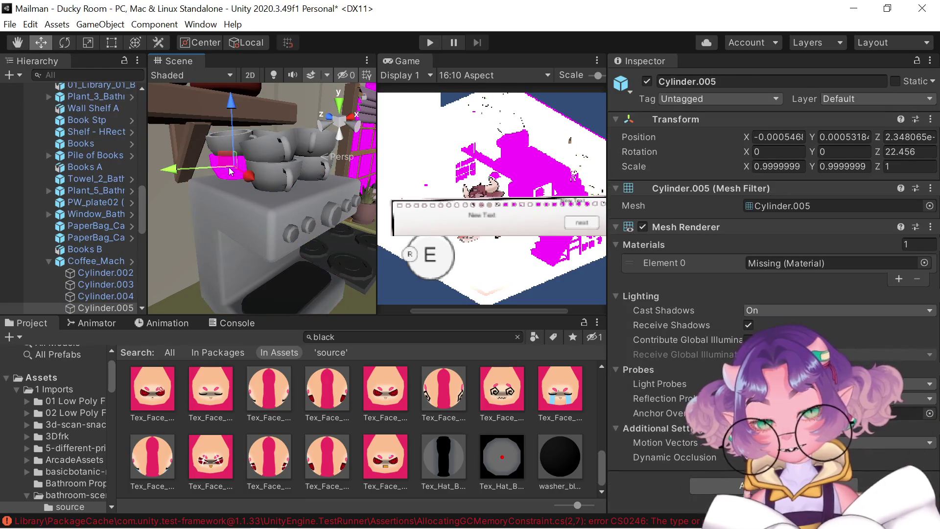
{"action": "left_click", "coordinate": [230, 171]}
{"action": "left_click", "coordinate": [231, 171]}
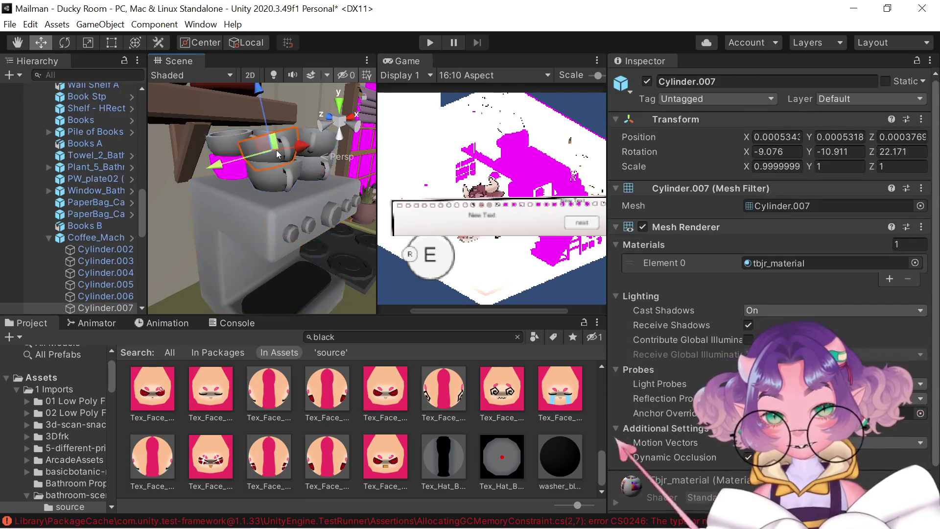
{"action": "scroll", "coordinate": [686, 433], "scroll_direction": "down", "scroll_amount": 2}
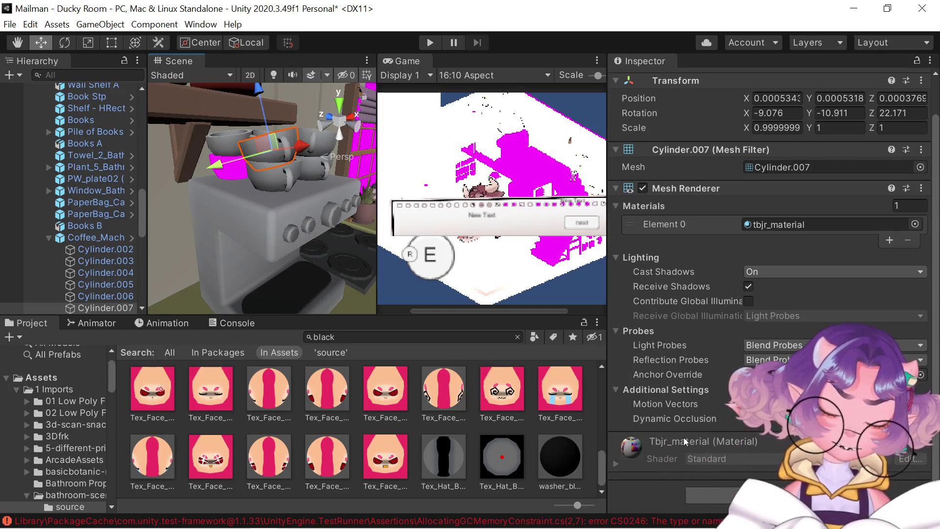
{"action": "right_click", "coordinate": [680, 441]}
{"action": "left_click", "coordinate": [660, 440]}
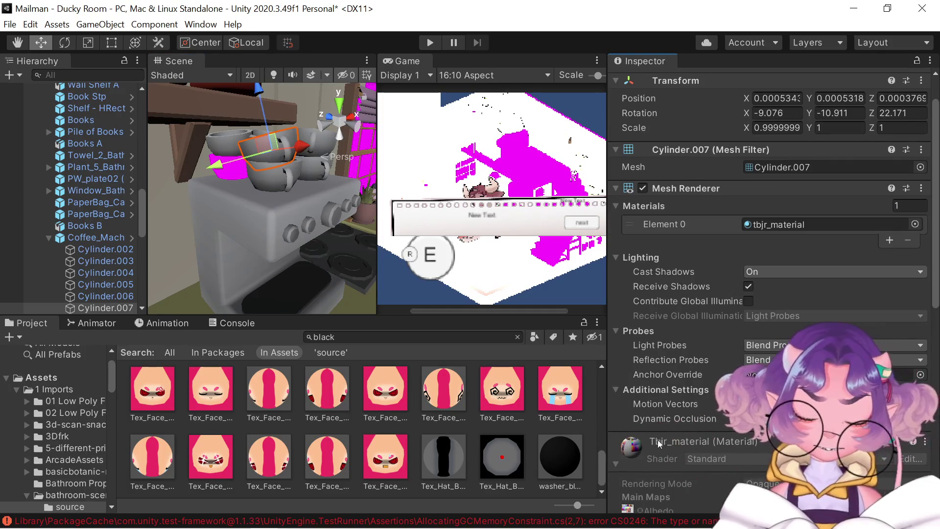
Find 'Tbjr' in the Project, apply tbjr_material to the magenta cup, then search for 'white'
{"action": "left_click", "coordinate": [382, 337]}
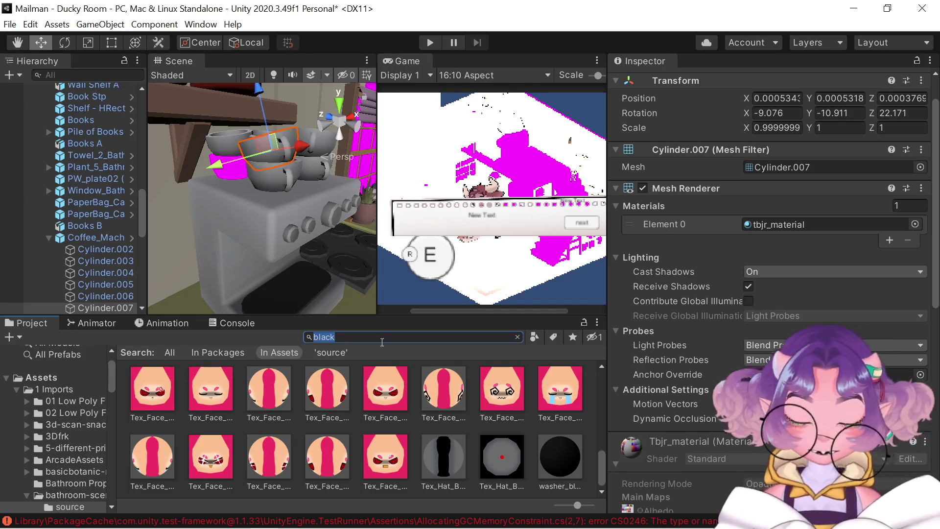
{"action": "type", "text": "Tbjir"}
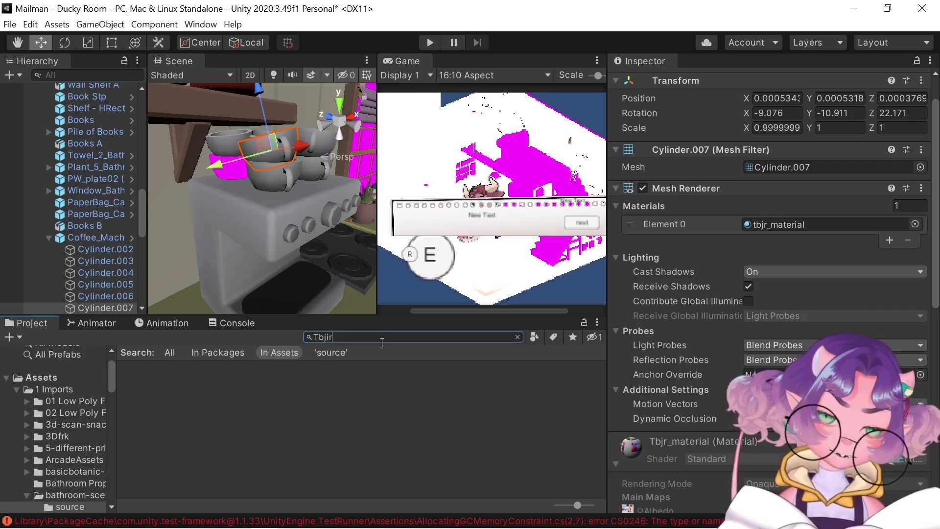
{"action": "key", "text": "BackSpace"}
{"action": "key", "text": "BackSpace"}
{"action": "type", "text": "r"}
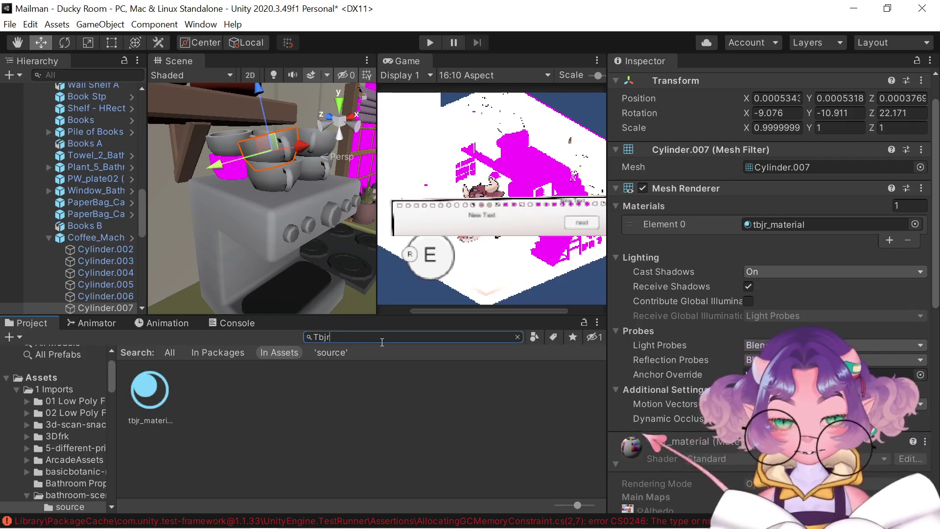
{"action": "mouse_move", "coordinate": [138, 388]}
{"action": "left_mouse_down"}
{"action": "mouse_move", "coordinate": [210, 194]}
{"action": "mouse_move", "coordinate": [236, 176]}
{"action": "left_mouse_up"}
{"action": "scroll", "coordinate": [247, 254], "scroll_direction": "down", "scroll_amount": 5}
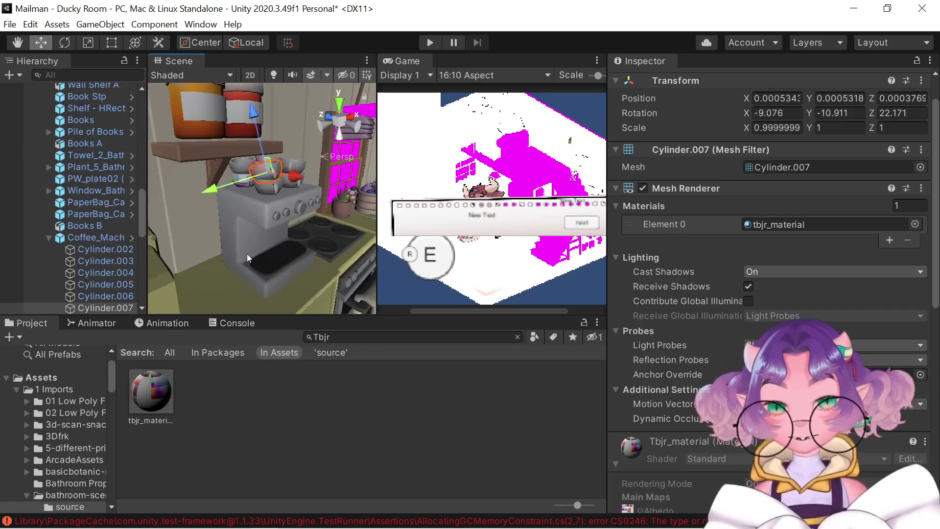
{"action": "left_click_drag", "start_coordinate": [302, 240], "coordinate": [196, 213]}
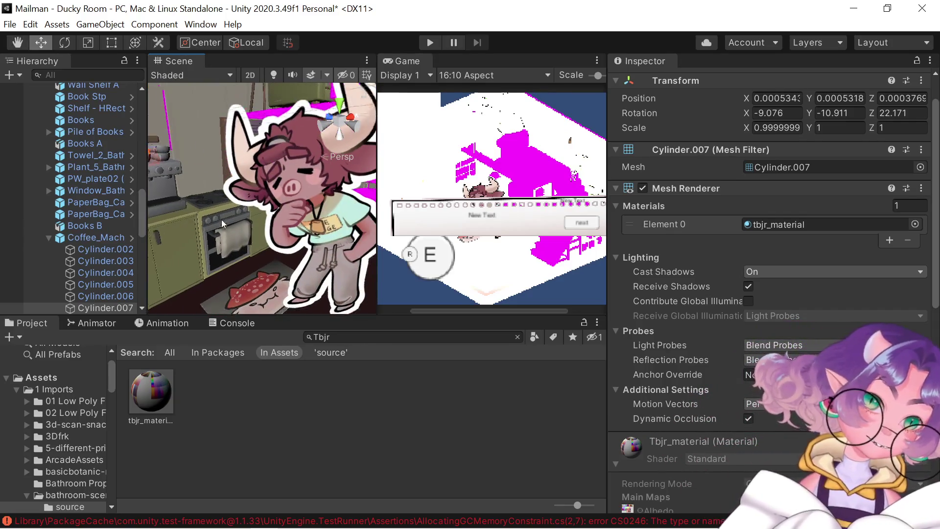
{"action": "scroll", "coordinate": [246, 227], "scroll_direction": "down", "scroll_amount": 5}
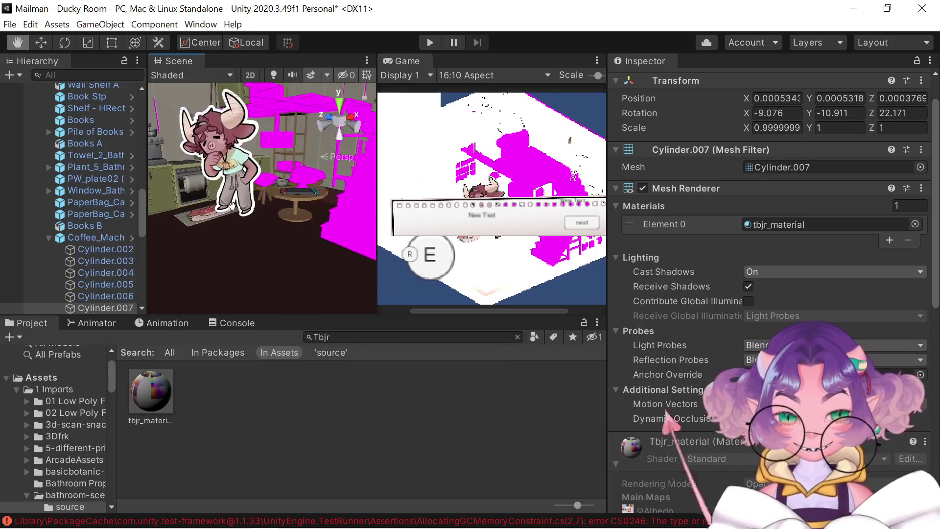
{"action": "left_click_drag", "start_coordinate": [233, 210], "coordinate": [328, 215]}
{"action": "scroll", "coordinate": [320, 166], "scroll_direction": "up", "scroll_amount": 5}
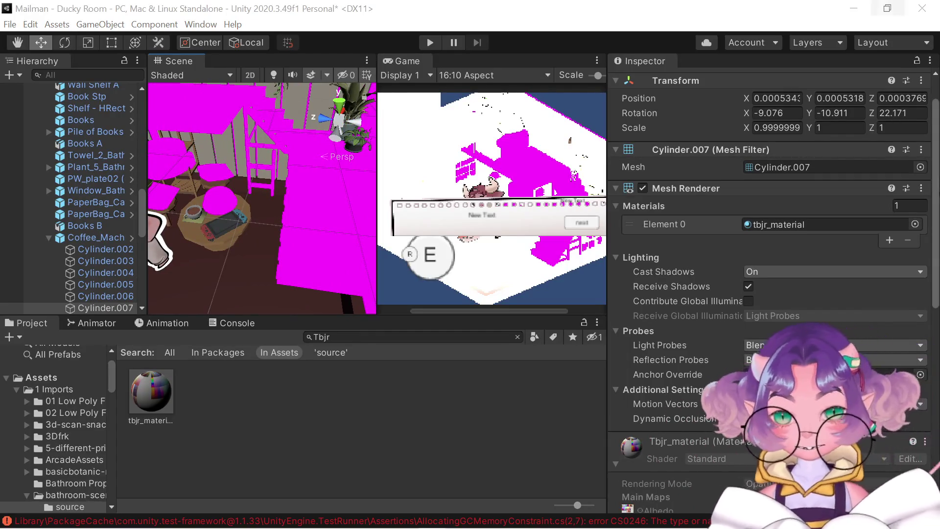
{"action": "scroll", "coordinate": [190, 213], "scroll_direction": "up", "scroll_amount": 5}
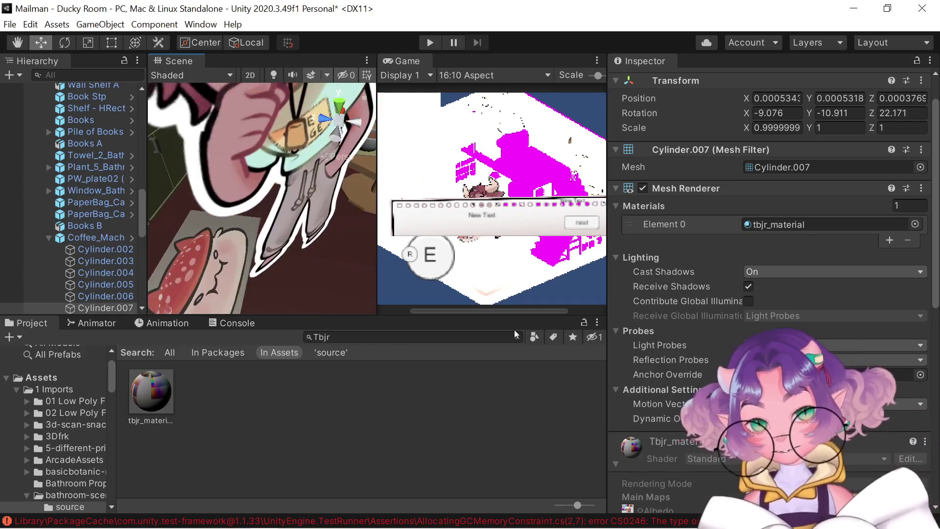
{"action": "left_click", "coordinate": [516, 337]}
{"action": "type", "text": "white"}
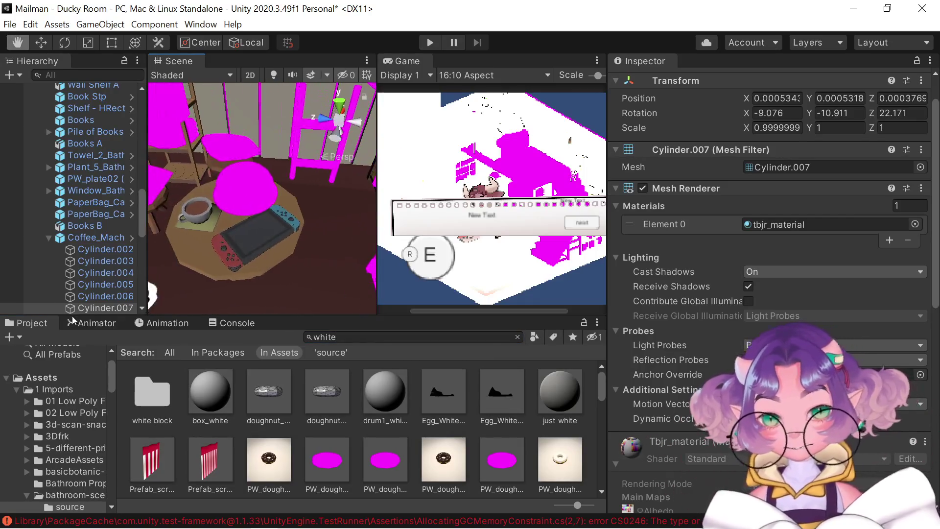
Apply just white to the table and white01_old to the magenta coffee machine cylinder
{"action": "mouse_move", "coordinate": [554, 390]}
{"action": "left_mouse_down"}
{"action": "mouse_move", "coordinate": [235, 230]}
{"action": "mouse_move", "coordinate": [251, 210]}
{"action": "mouse_move", "coordinate": [310, 248]}
{"action": "mouse_move", "coordinate": [290, 264]}
{"action": "mouse_move", "coordinate": [144, 269]}
{"action": "left_mouse_up"}
{"action": "scroll", "coordinate": [417, 450], "scroll_direction": "down", "scroll_amount": 10}
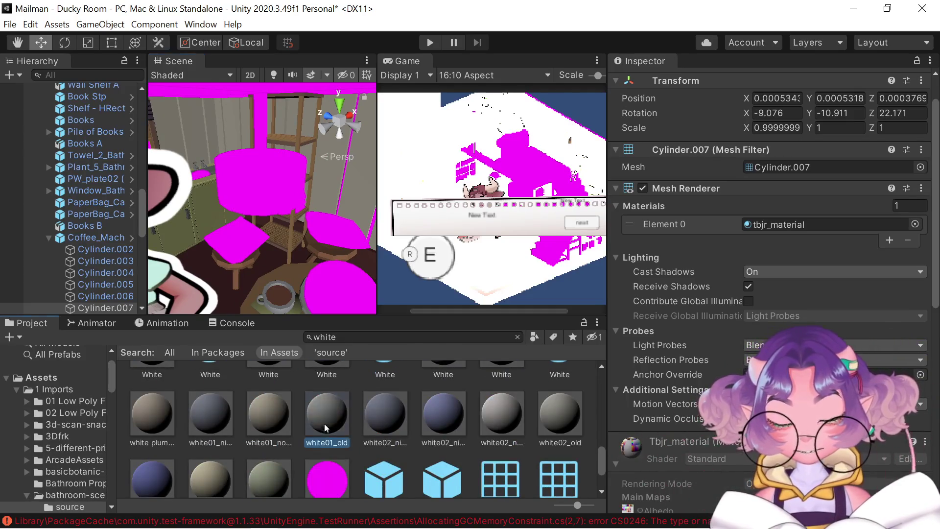
{"action": "left_click_drag", "start_coordinate": [324, 424], "coordinate": [271, 189]}
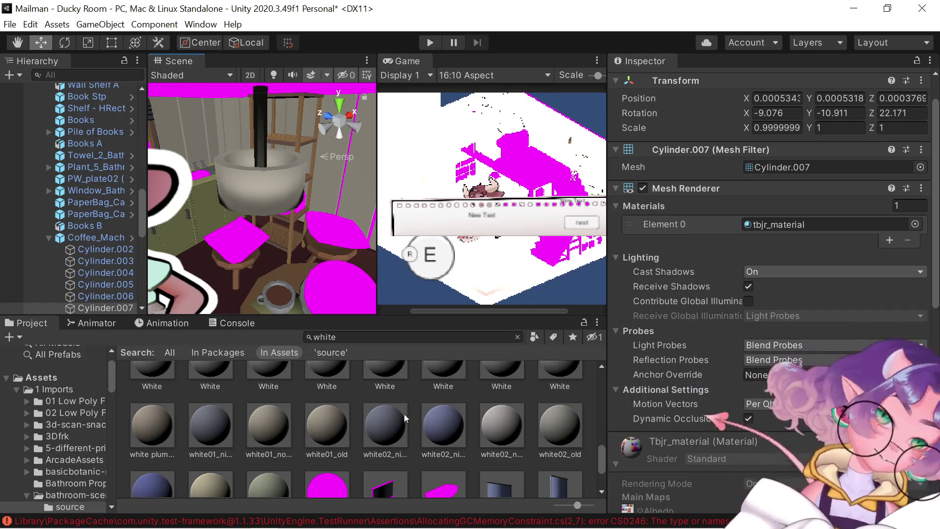
{"action": "scroll", "coordinate": [407, 412], "scroll_direction": "down", "scroll_amount": 3}
{"action": "scroll", "coordinate": [363, 418], "scroll_direction": "up", "scroll_amount": 10}
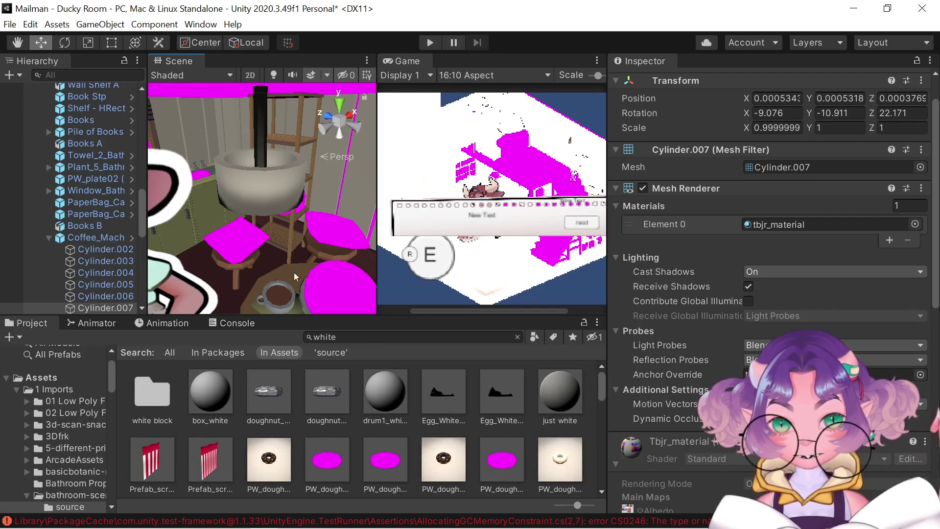
{"action": "left_click", "coordinate": [425, 337]}
{"action": "type", "text": "plaid"}
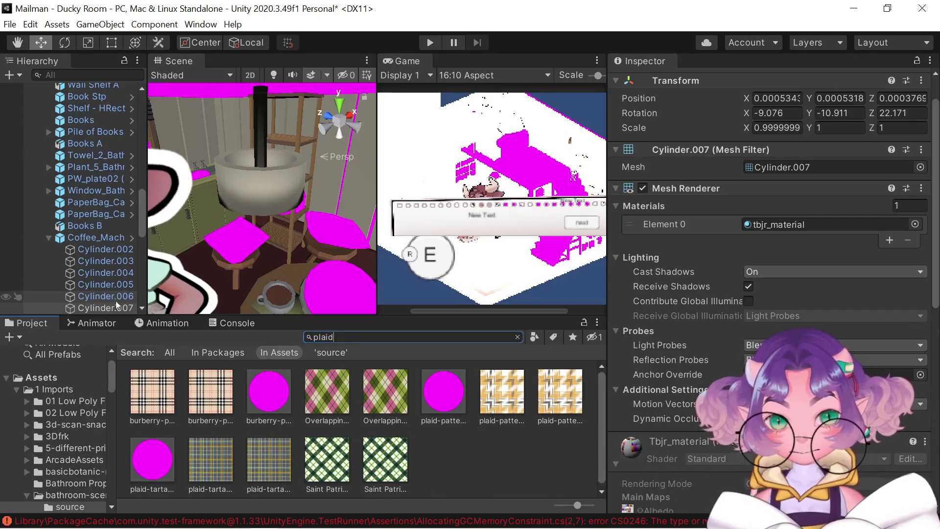
Try the burberry plaid material in the scene and check the plaid pattern material's options
{"action": "left_click", "coordinate": [187, 401]}
{"action": "left_click_drag", "start_coordinate": [152, 391], "coordinate": [238, 258]}
{"action": "left_click_drag", "start_coordinate": [178, 410], "coordinate": [159, 402]}
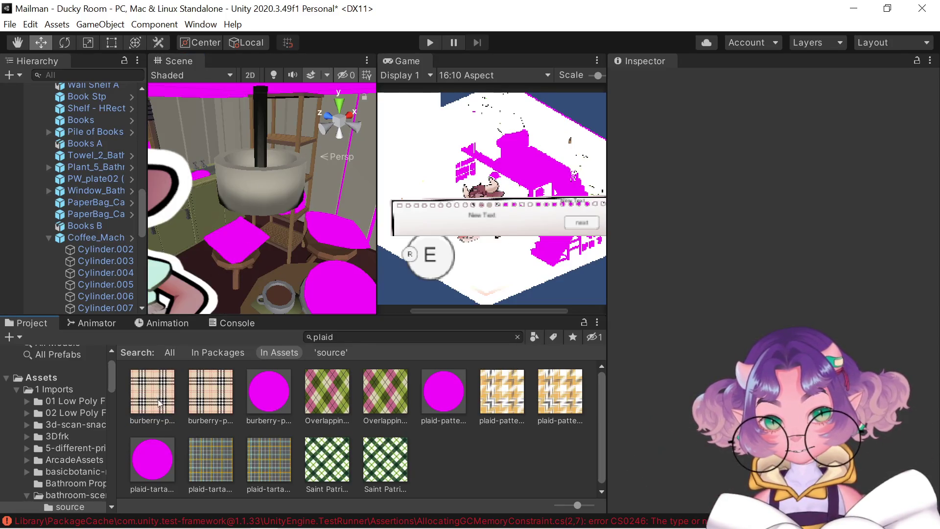
{"action": "left_click", "coordinate": [432, 396]}
{"action": "right_click", "coordinate": [432, 397]}
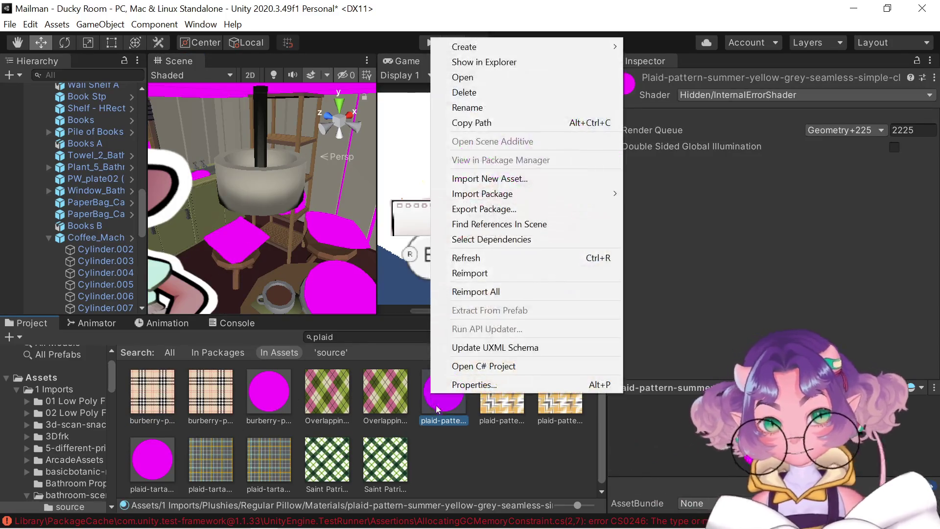
{"action": "left_click", "coordinate": [443, 420]}
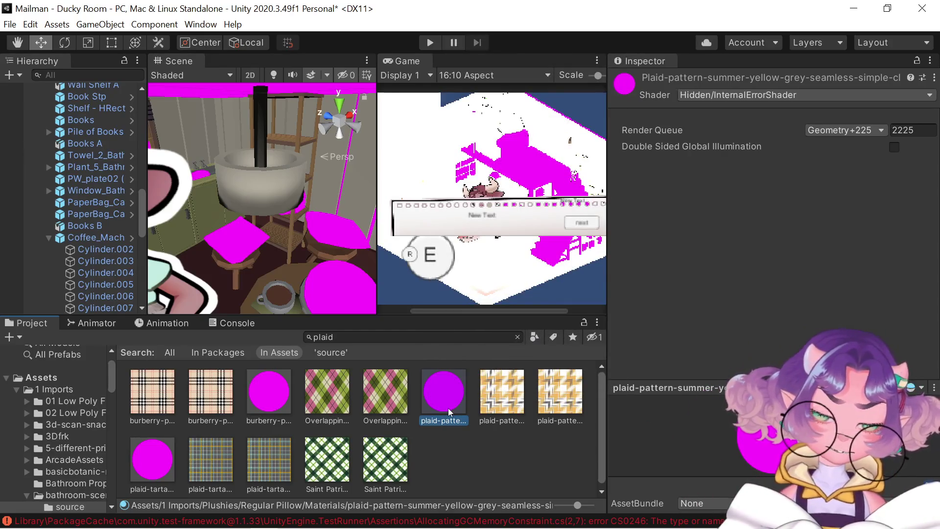
{"action": "right_click", "coordinate": [448, 412]}
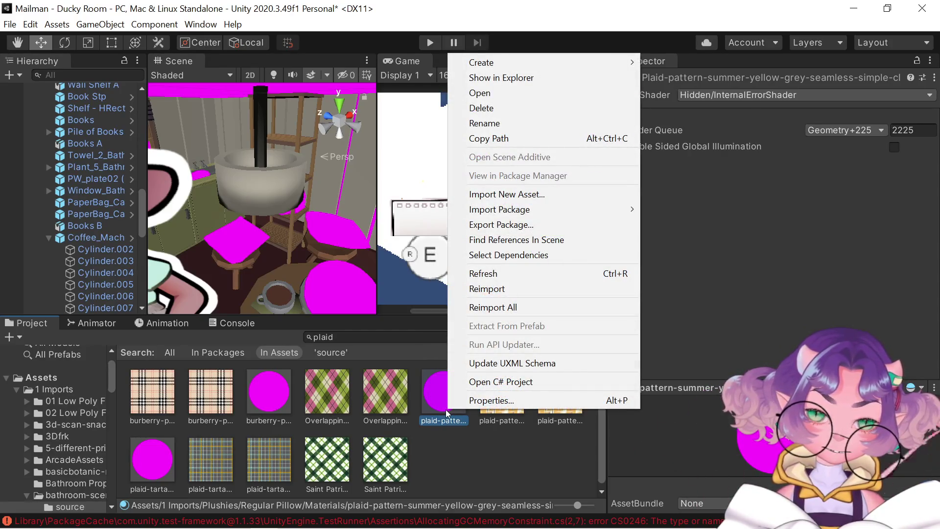
{"action": "left_click", "coordinate": [431, 423]}
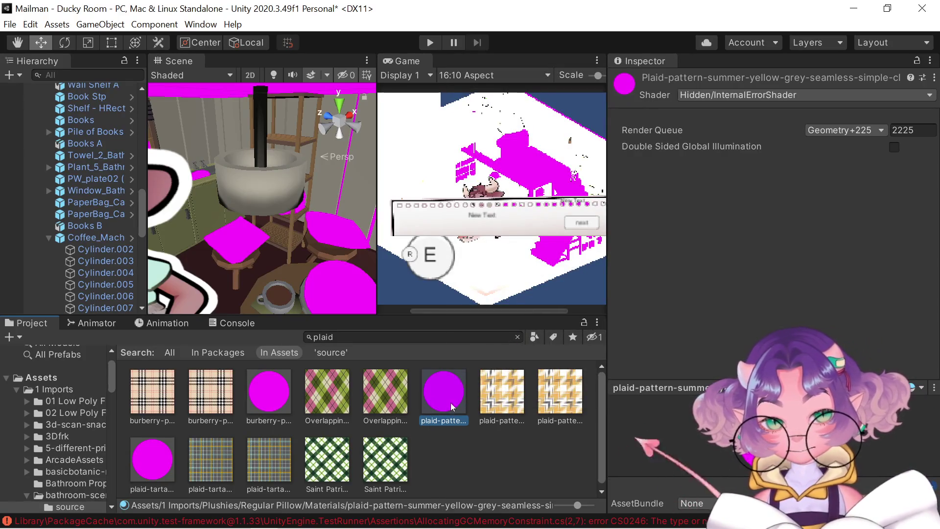
Empty the search field and navigate up through 1 Imports to the Assets folder
{"action": "left_click", "coordinate": [500, 337]}
{"action": "key", "text": "BackSpace"}
{"action": "key", "text": "BackSpace"}
{"action": "key", "text": "BackSpace"}
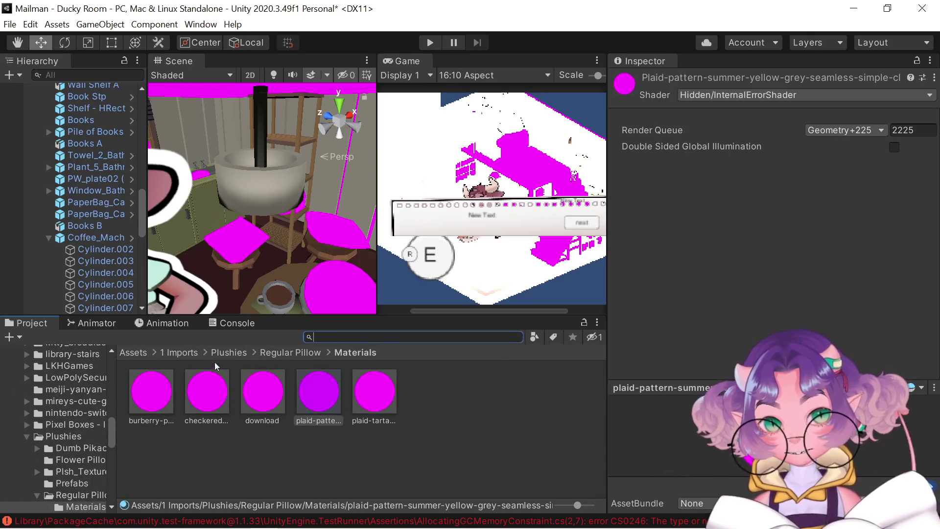
{"action": "left_click", "coordinate": [180, 352]}
{"action": "left_click", "coordinate": [137, 353]}
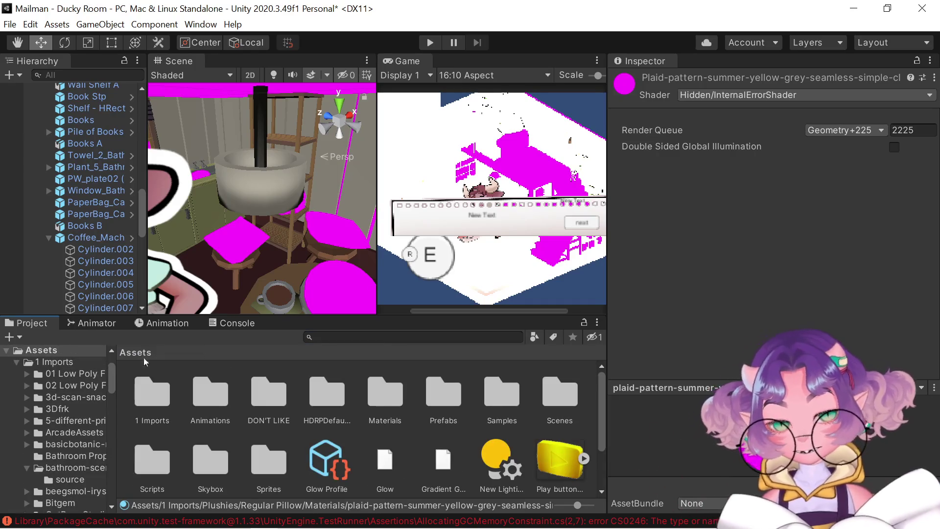
Create a new material named Plaid in Assets/Materials/NEW-materials
{"action": "double_click", "coordinate": [388, 387]}
{"action": "double_click", "coordinate": [145, 396]}
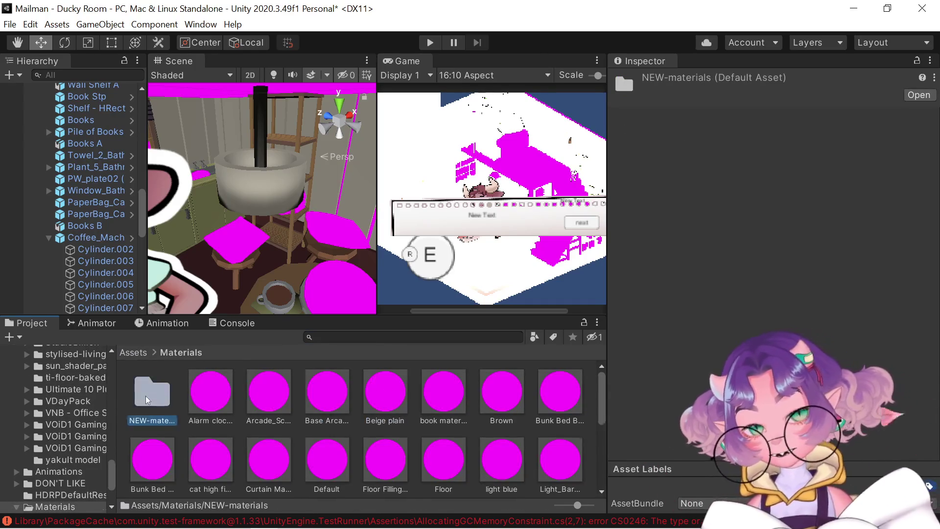
{"action": "right_click", "coordinate": [298, 415]}
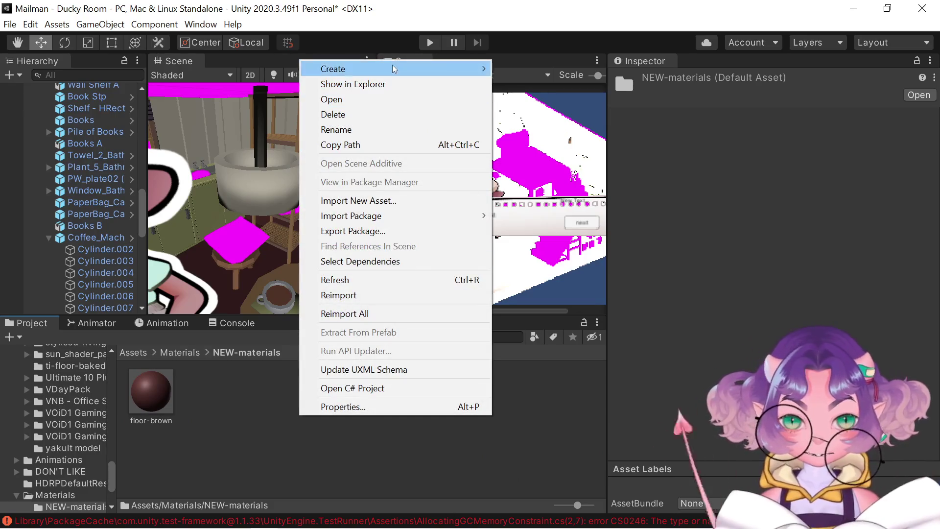
{"action": "mouse_move", "coordinate": [392, 66]}
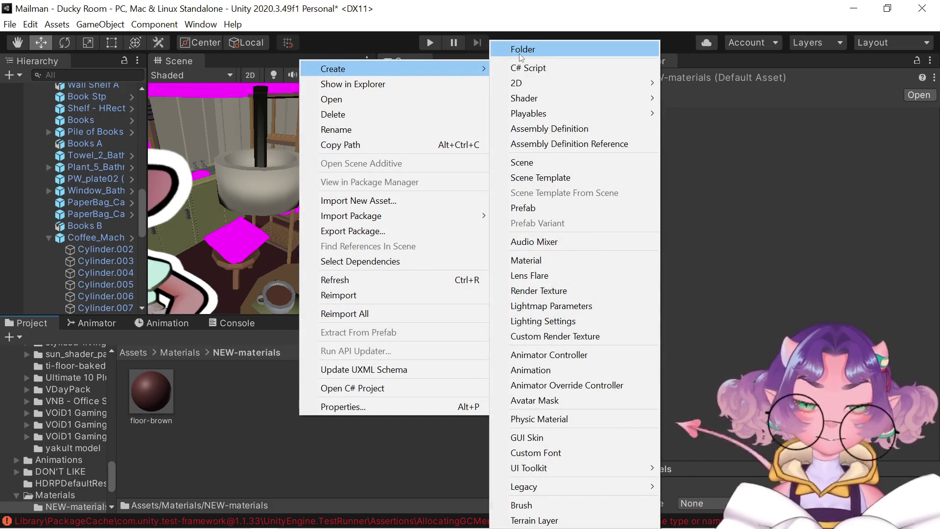
{"action": "left_click", "coordinate": [542, 263]}
{"action": "type", "text": "Plaid"}
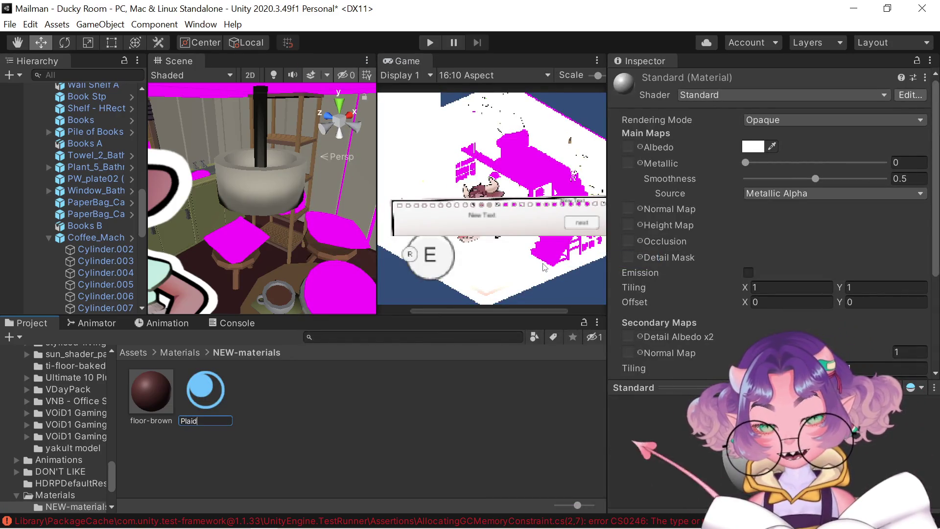
{"action": "key", "text": "Return"}
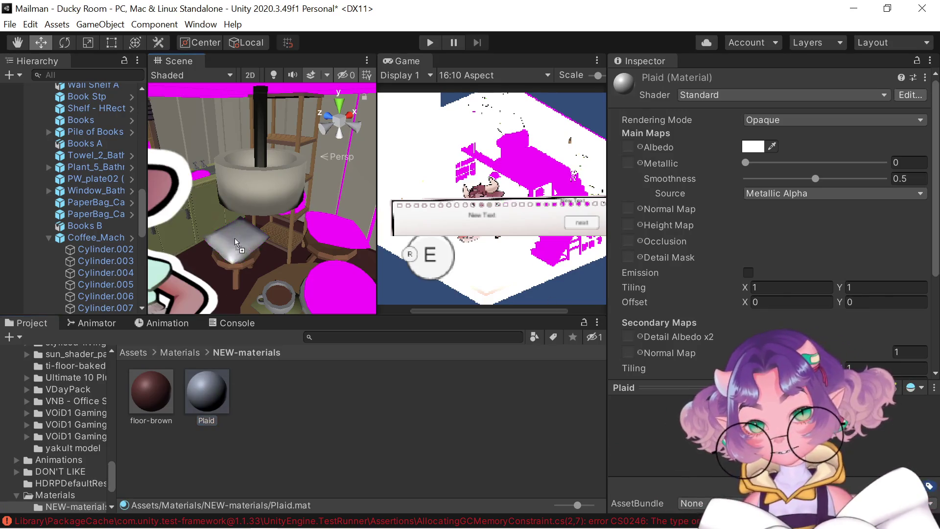
Apply the Plaid material to the right-hand magenta pillow, turning it grey
{"action": "left_click_drag", "start_coordinate": [234, 238], "coordinate": [236, 242]}
{"action": "mouse_move", "coordinate": [250, 338]}
{"action": "left_mouse_down"}
{"action": "mouse_move", "coordinate": [331, 233]}
{"action": "mouse_move", "coordinate": [260, 210]}
{"action": "mouse_move", "coordinate": [226, 165]}
{"action": "left_mouse_up"}
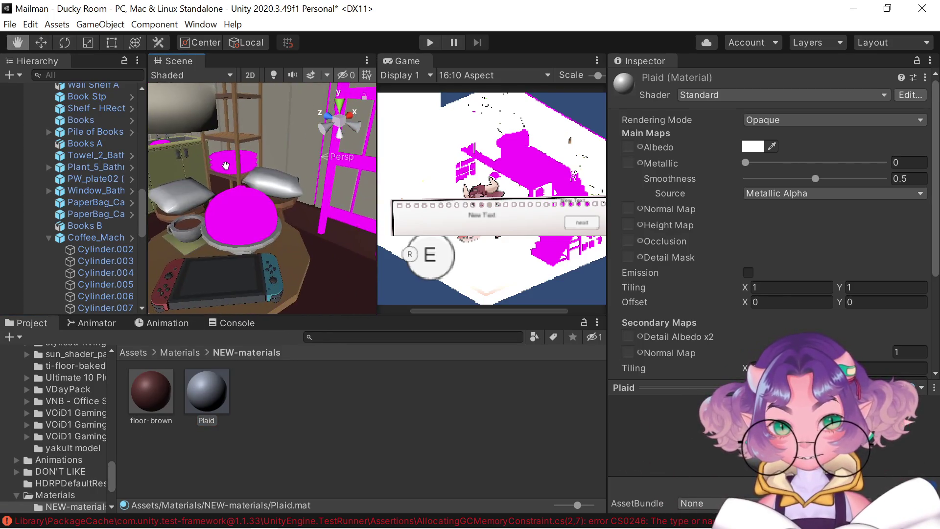
{"action": "scroll", "coordinate": [226, 166], "scroll_direction": "up", "scroll_amount": 10}
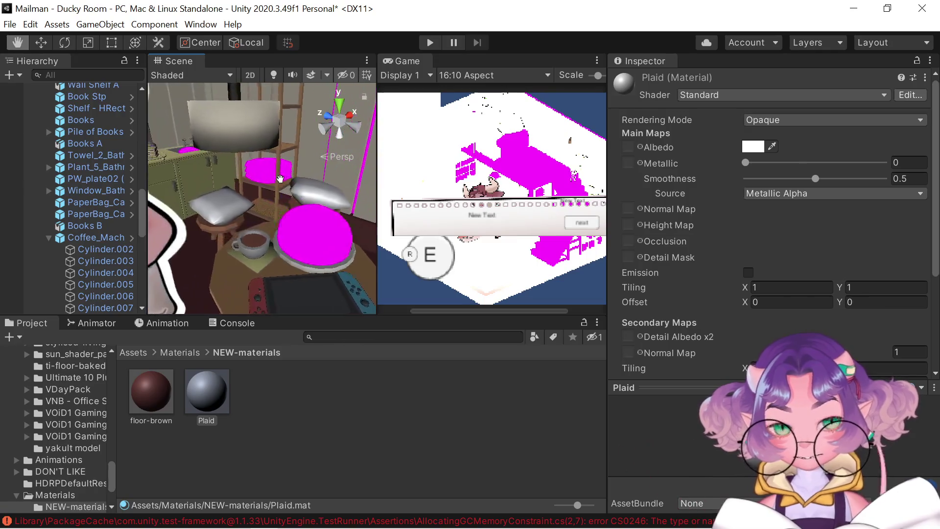
{"action": "mouse_move", "coordinate": [294, 327]}
{"action": "left_mouse_down"}
{"action": "mouse_move", "coordinate": [274, 209]}
{"action": "mouse_move", "coordinate": [228, 211]}
{"action": "mouse_move", "coordinate": [168, 244]}
{"action": "left_mouse_up"}
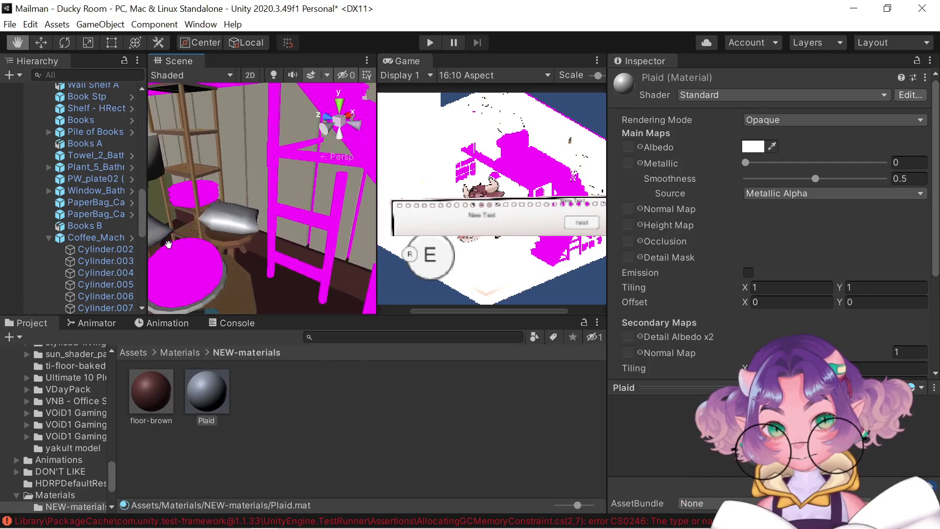
{"action": "left_click_drag", "start_coordinate": [257, 223], "coordinate": [342, 205]}
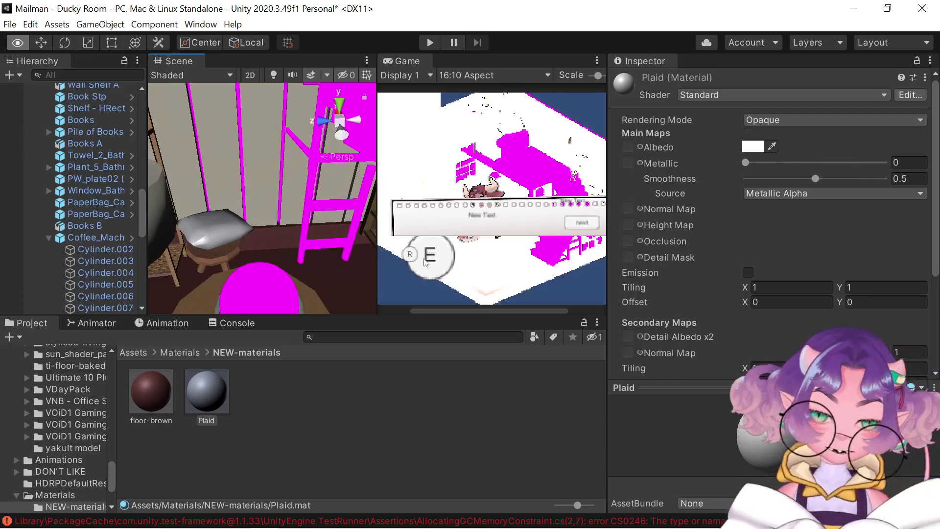
{"action": "left_click", "coordinate": [445, 335]}
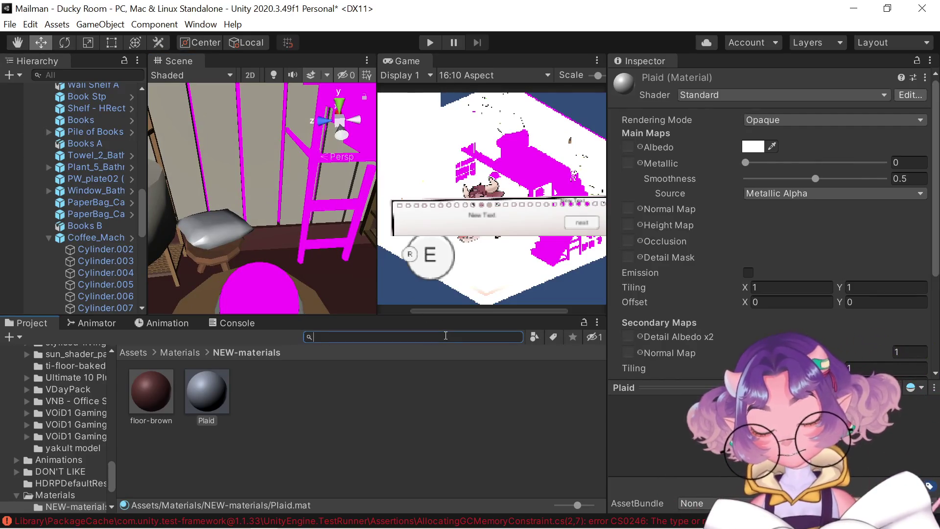
Search the Project for 'brown' and scroll through the Brown, Brown 2 and Brown 3 materials
{"action": "type", "text": "bt"}
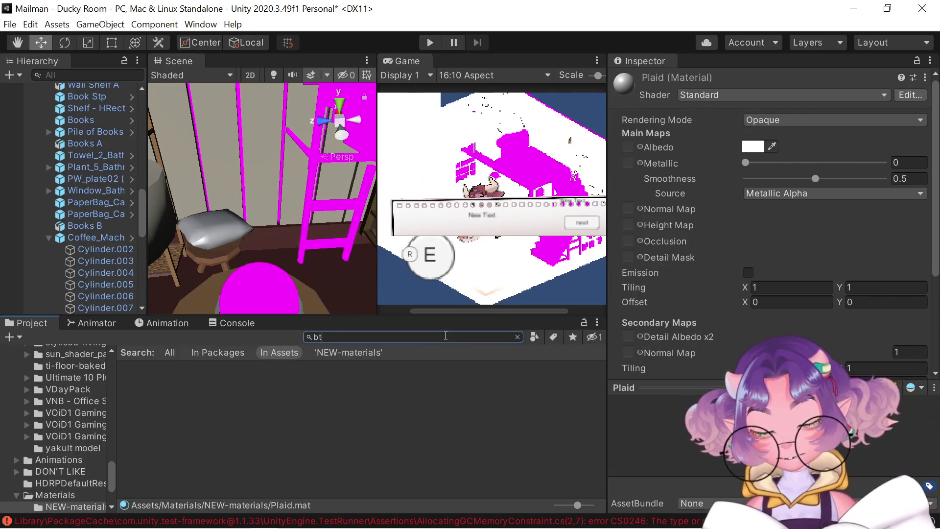
{"action": "type", "text": "own"}
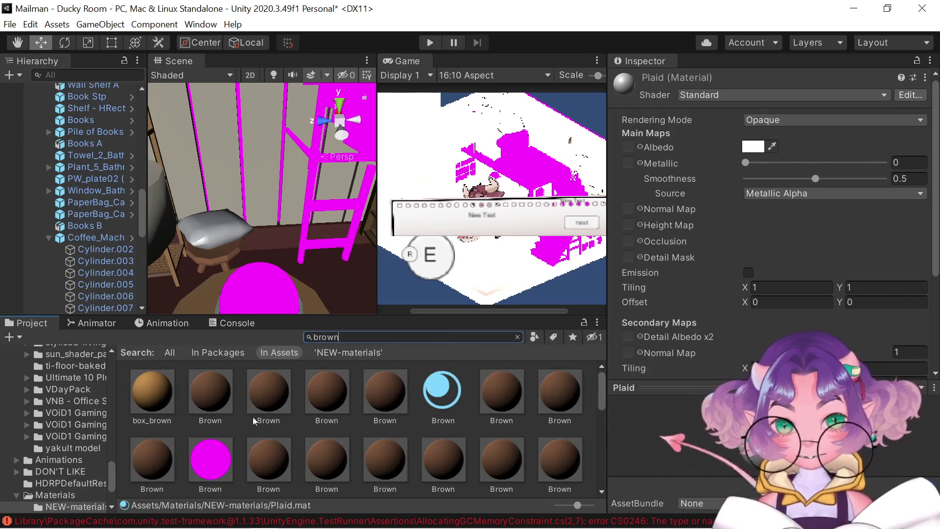
{"action": "scroll", "coordinate": [474, 390], "scroll_direction": "down", "scroll_amount": 2}
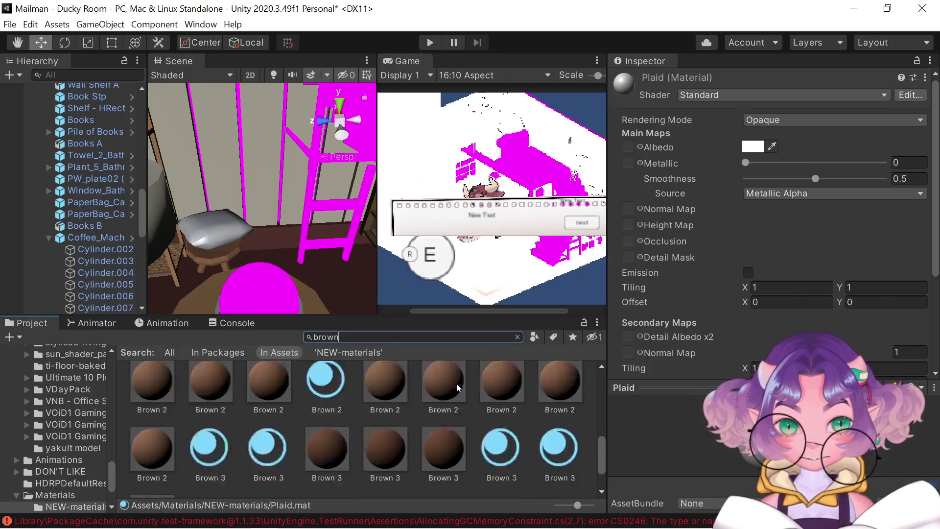
{"action": "scroll", "coordinate": [458, 388], "scroll_direction": "down", "scroll_amount": 3}
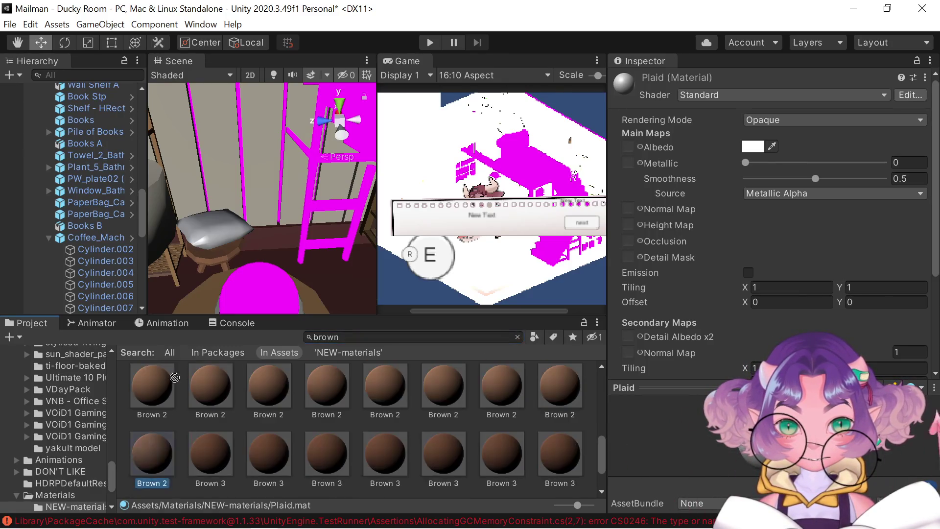
{"action": "left_click_drag", "start_coordinate": [151, 455], "coordinate": [304, 240]}
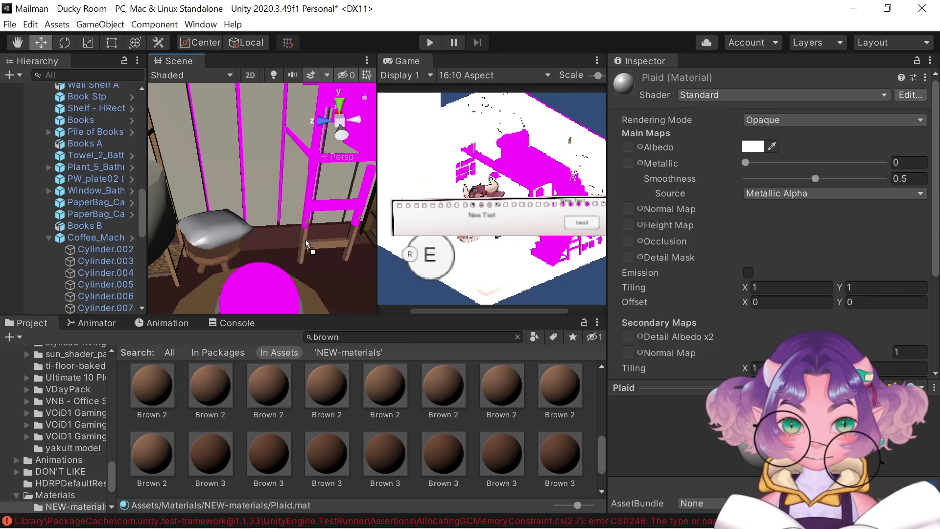
{"action": "scroll", "coordinate": [157, 384], "scroll_direction": "up", "scroll_amount": 1}
{"action": "left_click_drag", "start_coordinate": [157, 384], "coordinate": [315, 196]}
{"action": "scroll", "coordinate": [165, 406], "scroll_direction": "up", "scroll_amount": 1}
{"action": "mouse_move", "coordinate": [164, 405]}
{"action": "left_mouse_down"}
{"action": "mouse_move", "coordinate": [259, 286]}
{"action": "mouse_move", "coordinate": [313, 158]}
{"action": "mouse_move", "coordinate": [324, 157]}
{"action": "mouse_move", "coordinate": [286, 155]}
{"action": "mouse_move", "coordinate": [333, 148]}
{"action": "mouse_move", "coordinate": [260, 177]}
{"action": "mouse_move", "coordinate": [286, 185]}
{"action": "mouse_move", "coordinate": [226, 201]}
{"action": "mouse_move", "coordinate": [202, 135]}
{"action": "mouse_move", "coordinate": [265, 212]}
{"action": "mouse_move", "coordinate": [275, 257]}
{"action": "left_mouse_up"}
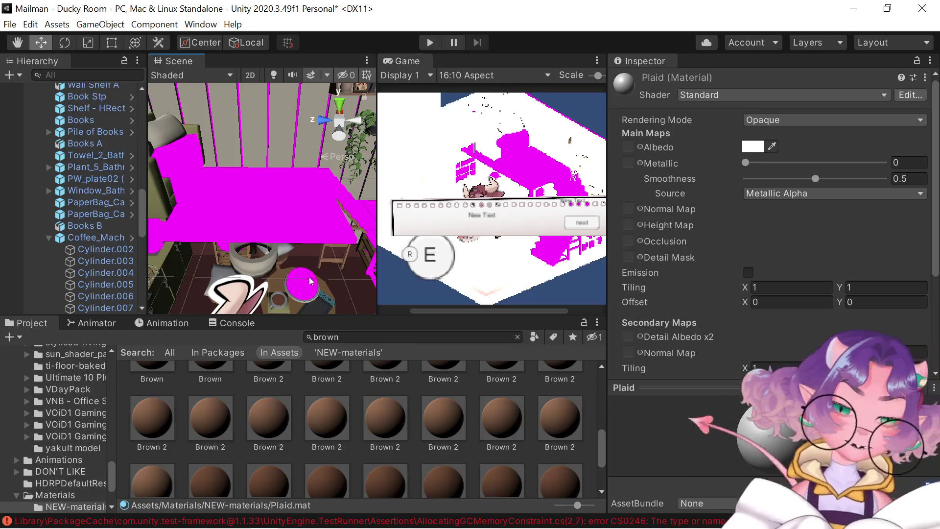
Preview the Brown 2 material on the floor
{"action": "mouse_move", "coordinate": [311, 281]}
{"action": "left_mouse_down"}
{"action": "mouse_move", "coordinate": [455, 150]}
{"action": "mouse_move", "coordinate": [284, 235]}
{"action": "left_mouse_up"}
{"action": "left_click_drag", "start_coordinate": [151, 421], "coordinate": [223, 254]}
{"action": "left_click", "coordinate": [210, 431]}
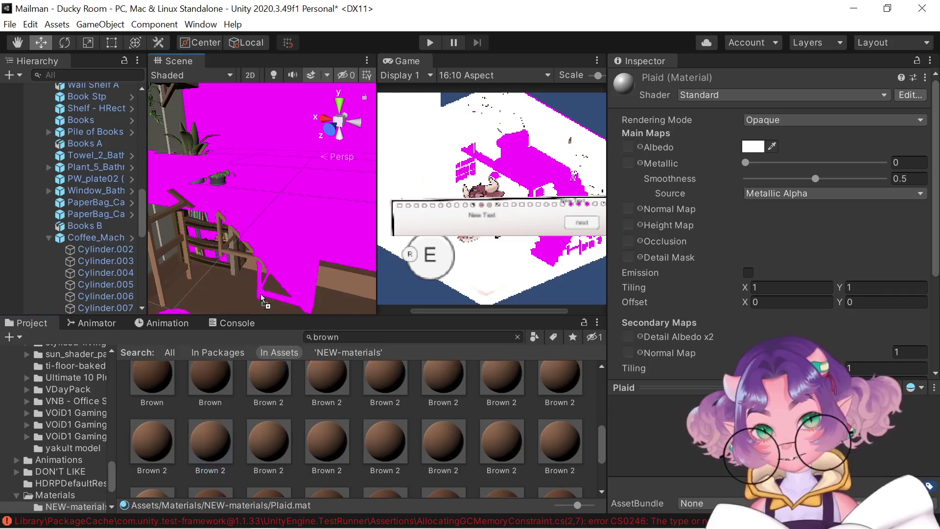
{"action": "mouse_move", "coordinate": [245, 288]}
{"action": "left_mouse_down"}
{"action": "mouse_move", "coordinate": [252, 250]}
{"action": "mouse_move", "coordinate": [294, 230]}
{"action": "mouse_move", "coordinate": [549, 212]}
{"action": "left_mouse_up"}
{"action": "left_click_drag", "start_coordinate": [312, 192], "coordinate": [274, 220]}
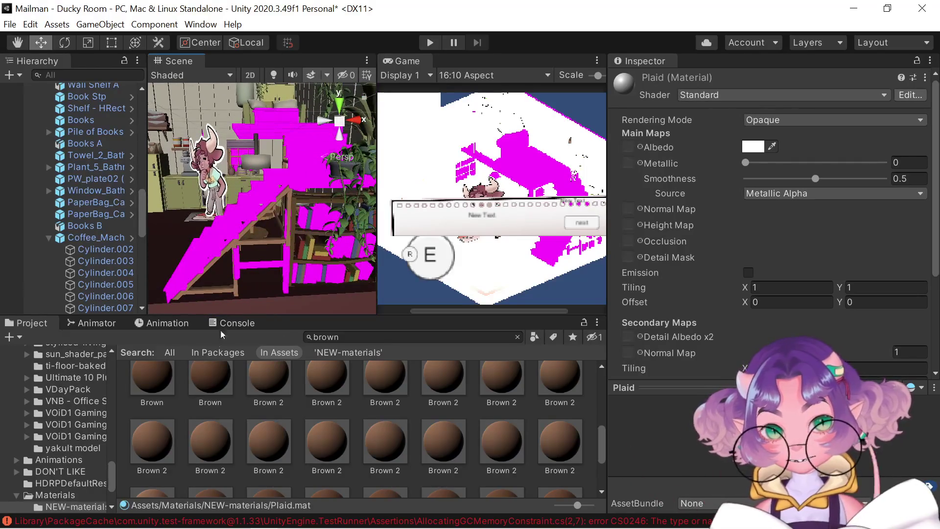
{"action": "left_click_drag", "start_coordinate": [168, 442], "coordinate": [216, 307]}
{"action": "left_click_drag", "start_coordinate": [231, 266], "coordinate": [240, 265]}
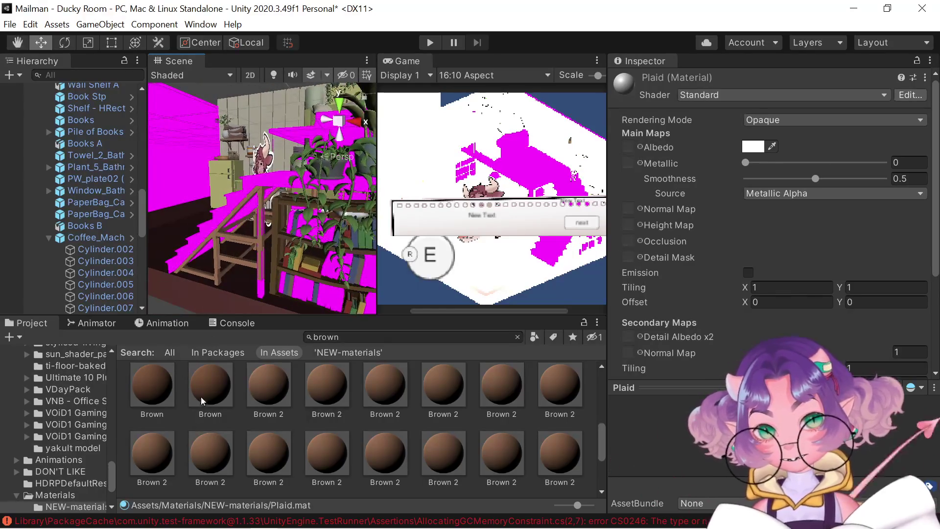
Try the Brown material in the scene, then search the Project for 'yellow'
{"action": "left_click", "coordinate": [162, 393]}
{"action": "scroll", "coordinate": [162, 393], "scroll_direction": "up", "scroll_amount": 1}
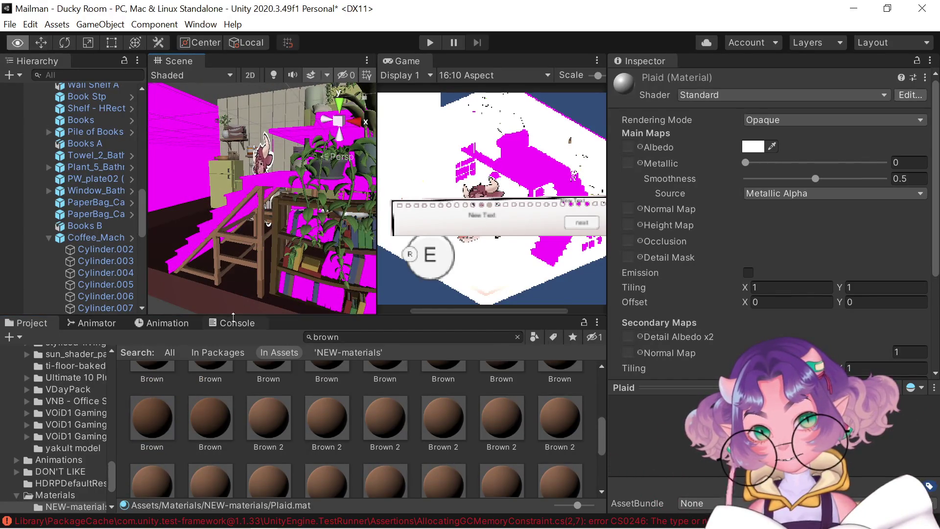
{"action": "left_click_drag", "start_coordinate": [262, 295], "coordinate": [340, 316]}
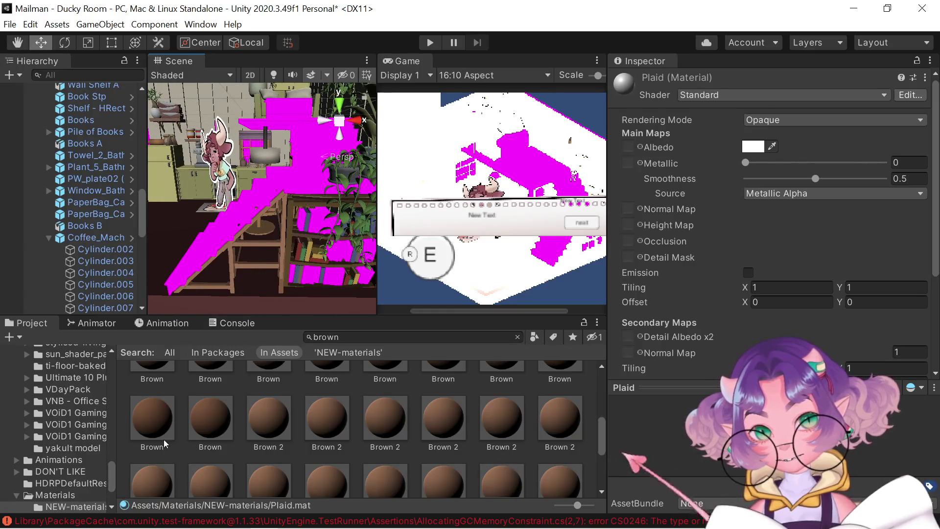
{"action": "scroll", "coordinate": [166, 431], "scroll_direction": "down", "scroll_amount": 1}
{"action": "mouse_move", "coordinate": [169, 425]}
{"action": "left_mouse_down"}
{"action": "mouse_move", "coordinate": [280, 281]}
{"action": "mouse_move", "coordinate": [437, 258]}
{"action": "mouse_move", "coordinate": [191, 158]}
{"action": "mouse_move", "coordinate": [404, 260]}
{"action": "mouse_move", "coordinate": [347, 285]}
{"action": "mouse_move", "coordinate": [308, 271]}
{"action": "left_mouse_up"}
{"action": "scroll", "coordinate": [266, 289], "scroll_direction": "down", "scroll_amount": 1}
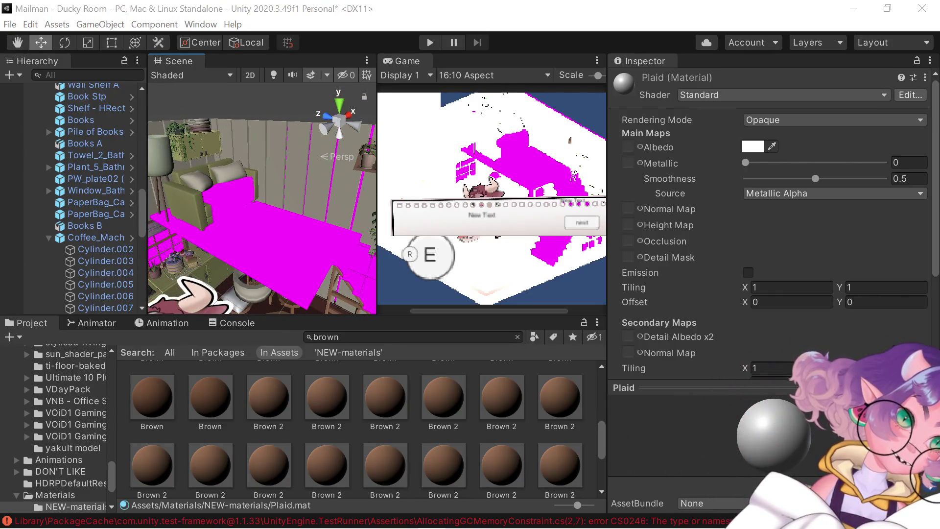
{"action": "left_click", "coordinate": [370, 337]}
{"action": "type", "text": "yell"}
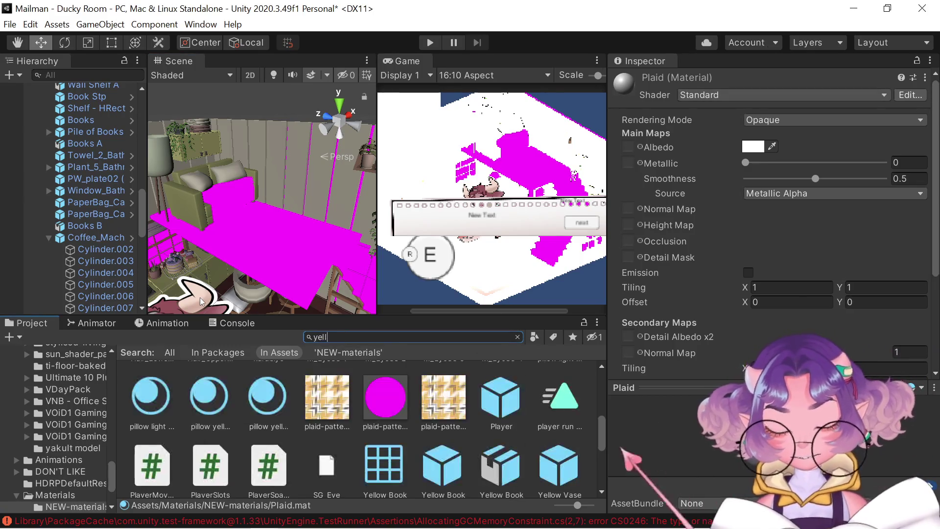
{"action": "type", "text": "ow"}
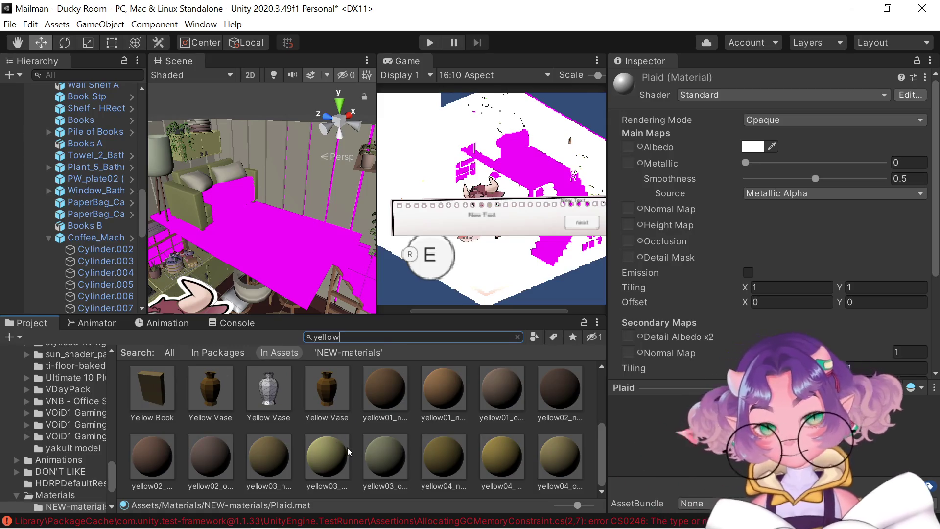
Try yellow03 on the sofa, then select yellow03_normal to show its properties
{"action": "mouse_move", "coordinate": [348, 448]}
{"action": "left_mouse_down"}
{"action": "mouse_move", "coordinate": [230, 200]}
{"action": "mouse_move", "coordinate": [206, 196]}
{"action": "mouse_move", "coordinate": [235, 233]}
{"action": "left_mouse_up"}
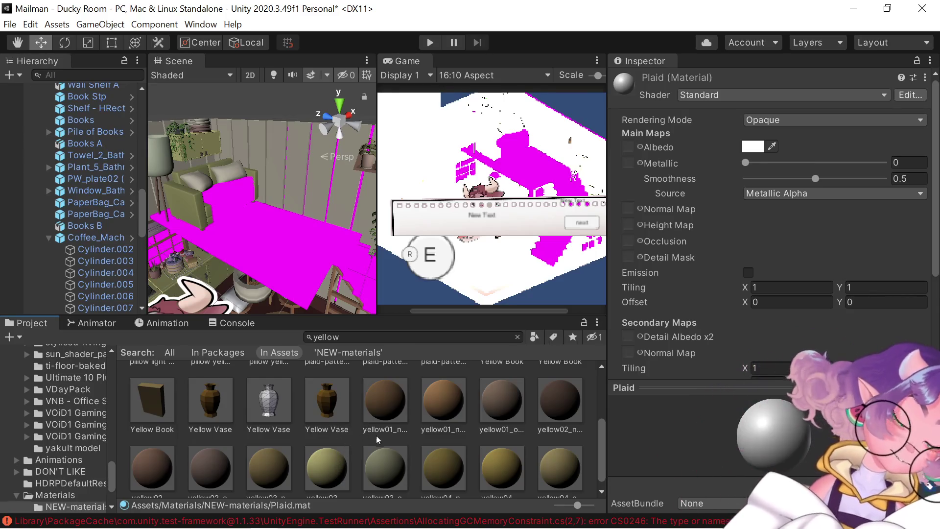
{"action": "scroll", "coordinate": [377, 401], "scroll_direction": "up", "scroll_amount": 5}
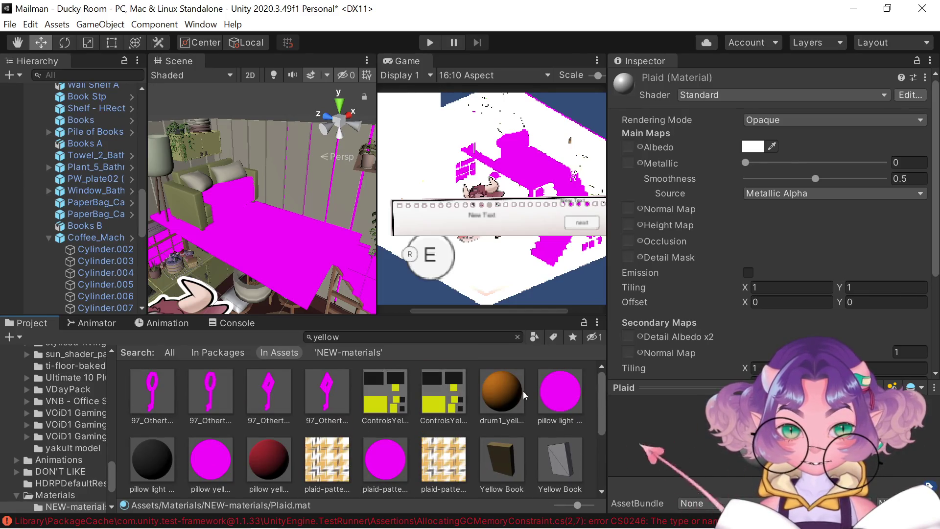
{"action": "scroll", "coordinate": [492, 392], "scroll_direction": "down", "scroll_amount": 3}
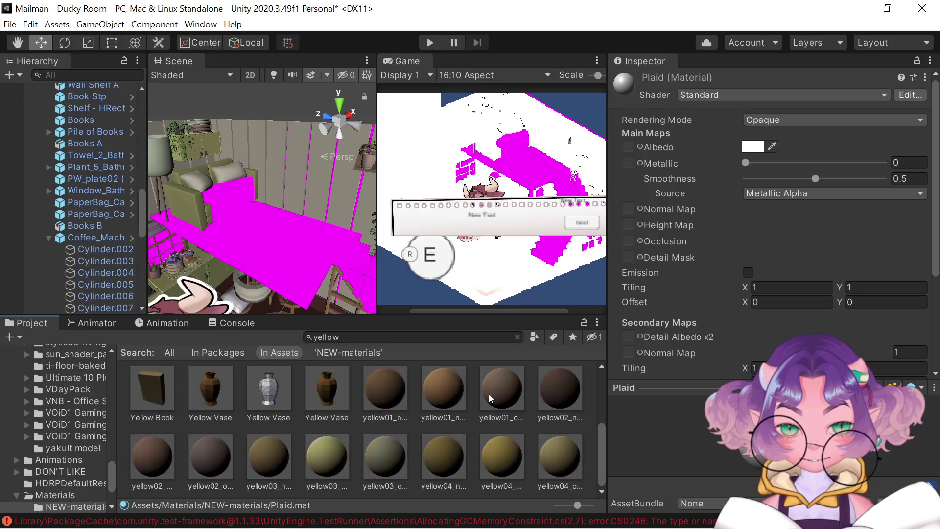
{"action": "left_click", "coordinate": [335, 450]}
{"action": "right_click", "coordinate": [335, 451]}
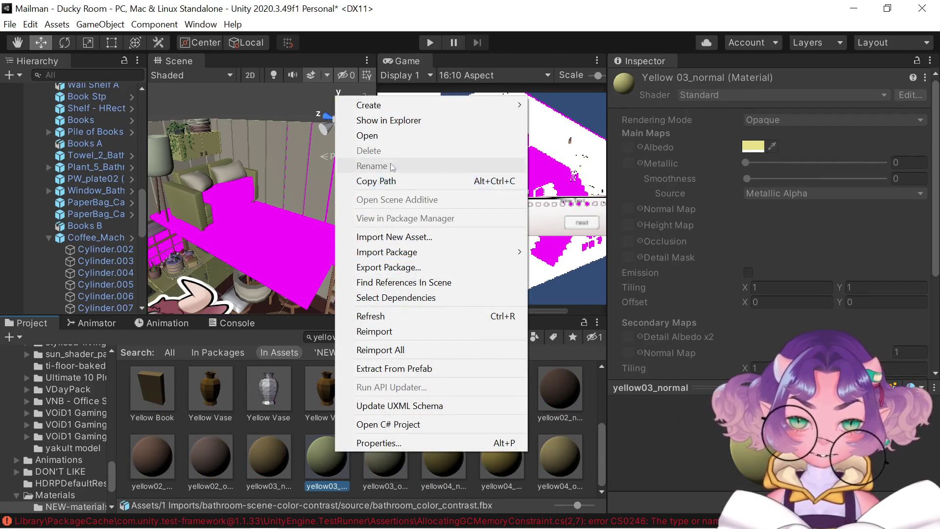
{"action": "left_click", "coordinate": [331, 482]}
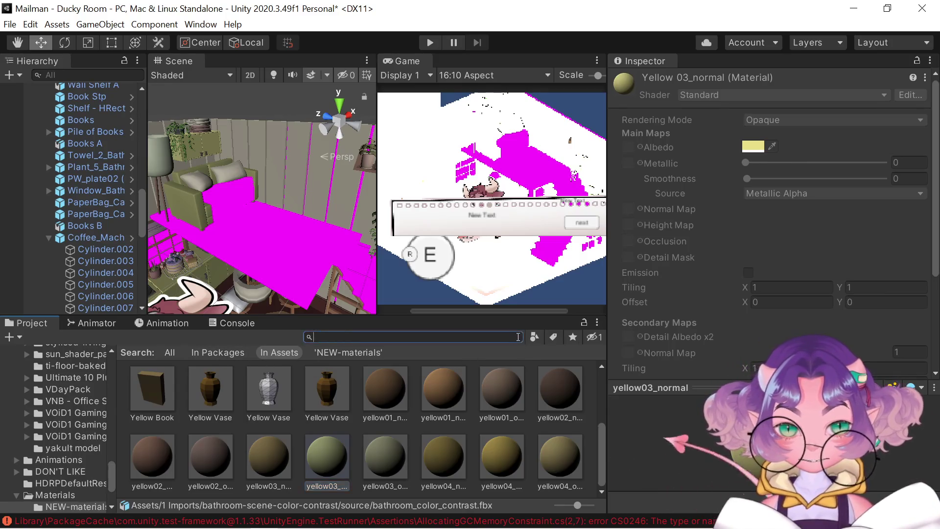
Clear the yellow search, go to Assets > Materials > NEW-materials, and select Plaid
{"action": "left_click", "coordinate": [517, 337]}
{"action": "left_click", "coordinate": [133, 353]}
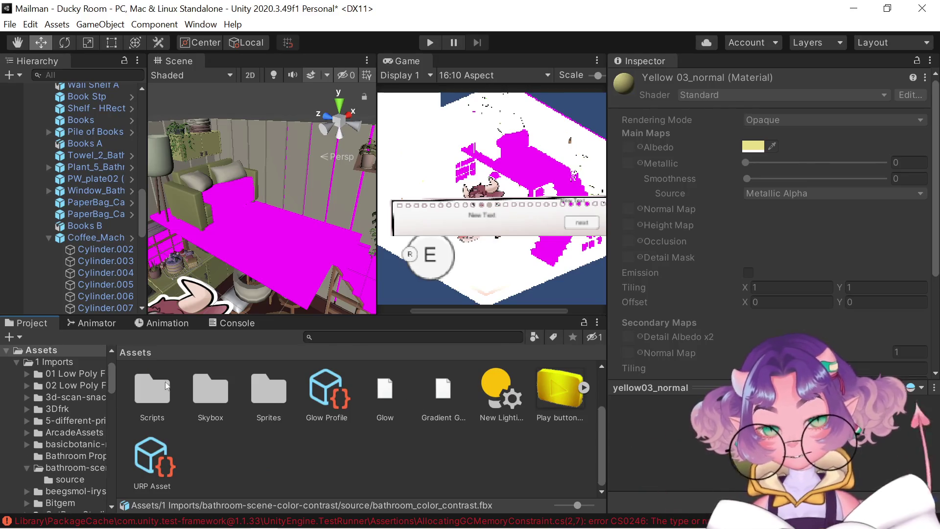
{"action": "left_click", "coordinate": [167, 385]}
{"action": "scroll", "coordinate": [296, 394], "scroll_direction": "up", "scroll_amount": 3}
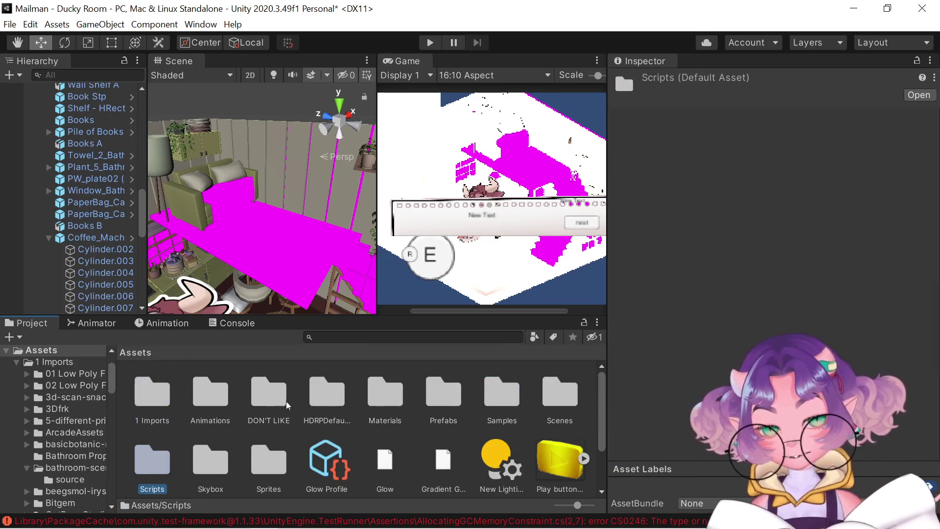
{"action": "double_click", "coordinate": [372, 389]}
{"action": "double_click", "coordinate": [150, 390]}
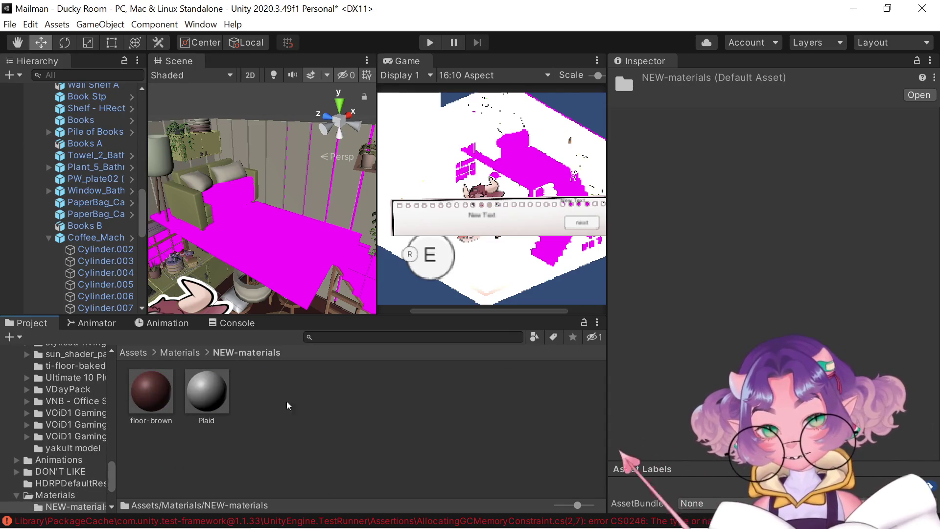
{"action": "left_click", "coordinate": [225, 387]}
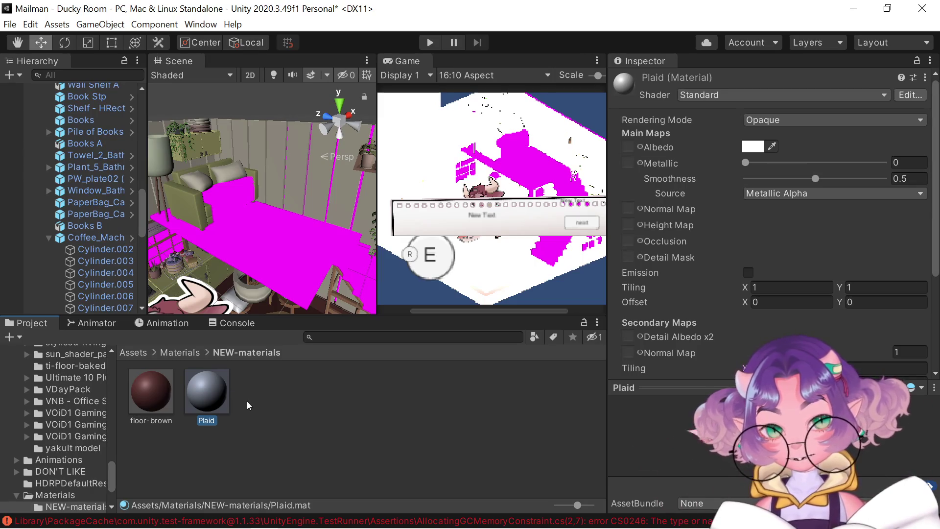
Create a Standard material in NEW-materials and name it light-yellow
{"action": "right_click", "coordinate": [272, 389]}
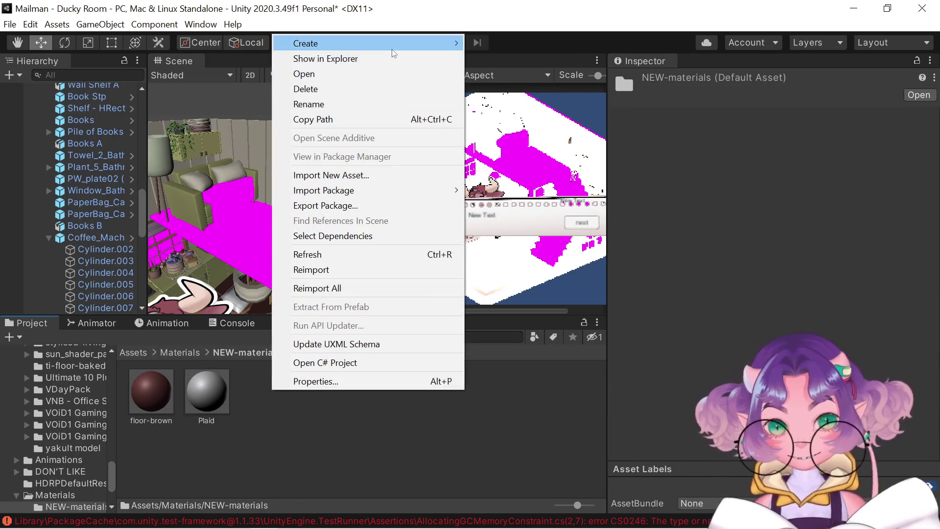
{"action": "mouse_move", "coordinate": [392, 45]}
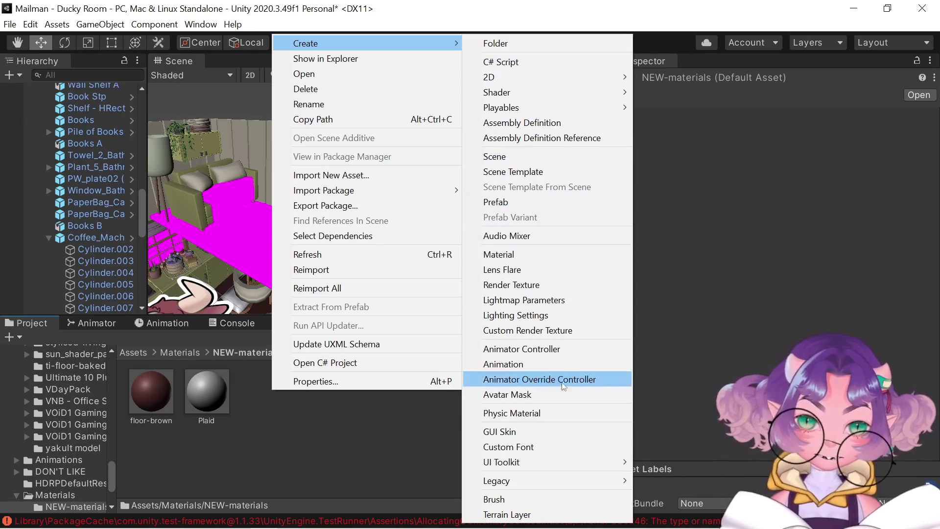
{"action": "left_click", "coordinate": [499, 254]}
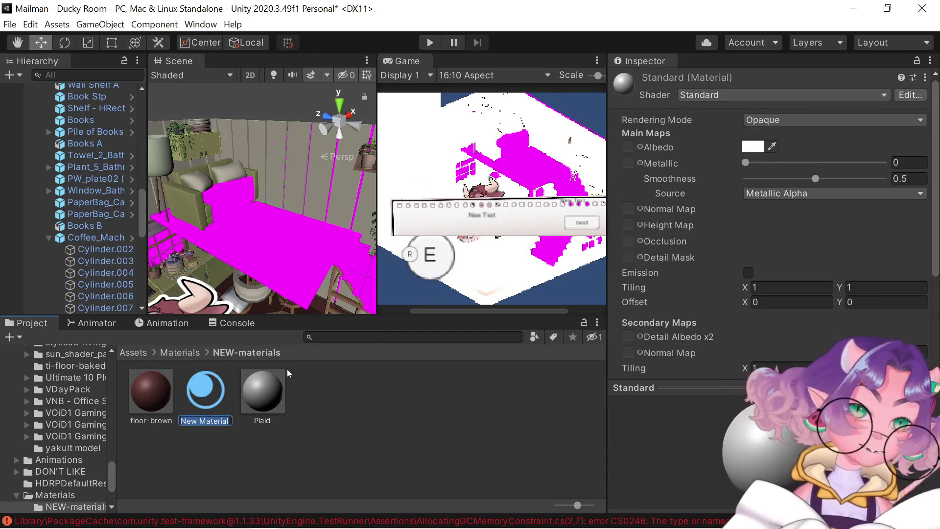
{"action": "type", "text": "light"}
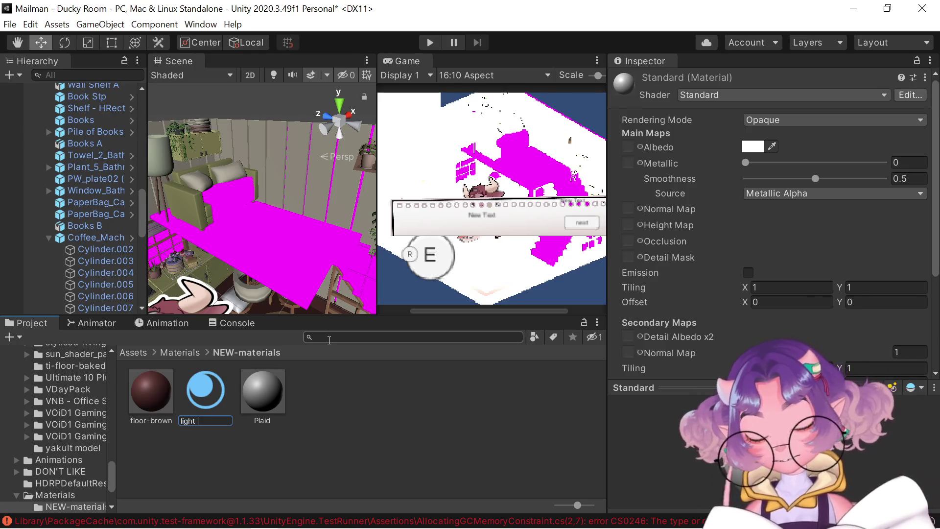
{"action": "type", "text": "ye"}
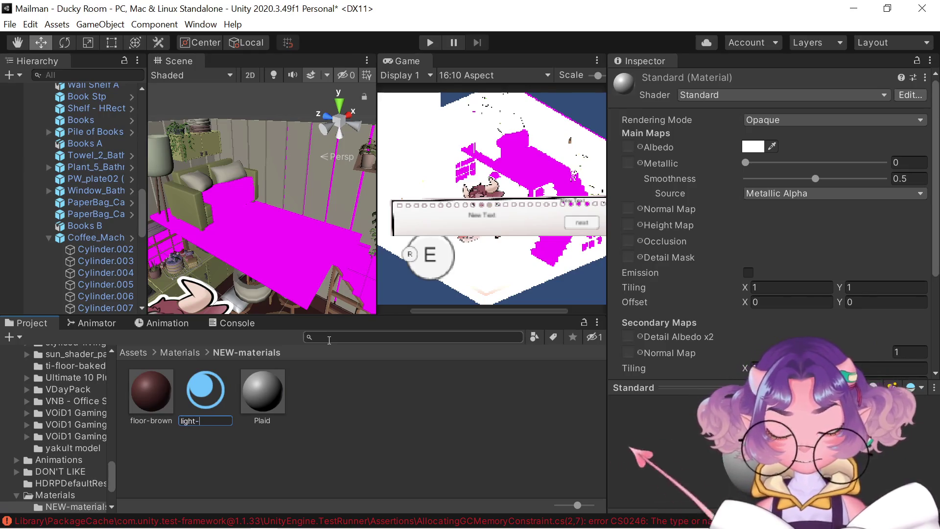
{"action": "type", "text": "llow"}
{"action": "key", "text": "Return"}
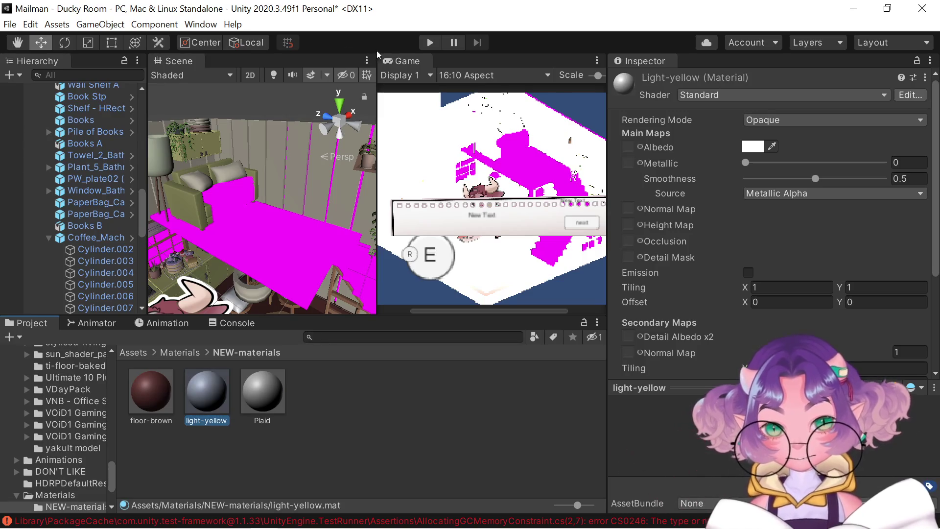
Set the light-yellow material's albedo colour to a pale yellow tint
{"action": "left_click", "coordinate": [752, 147]}
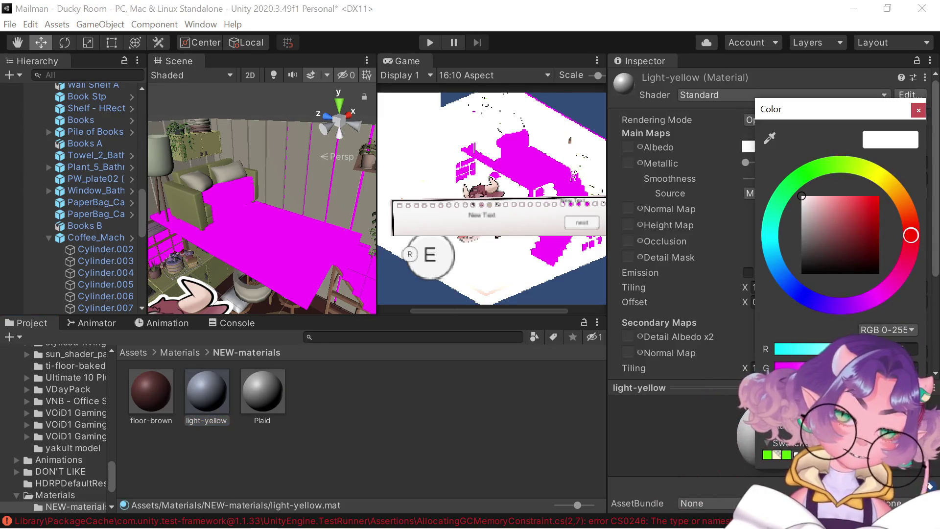
{"action": "key", "text": "ctrl+v"}
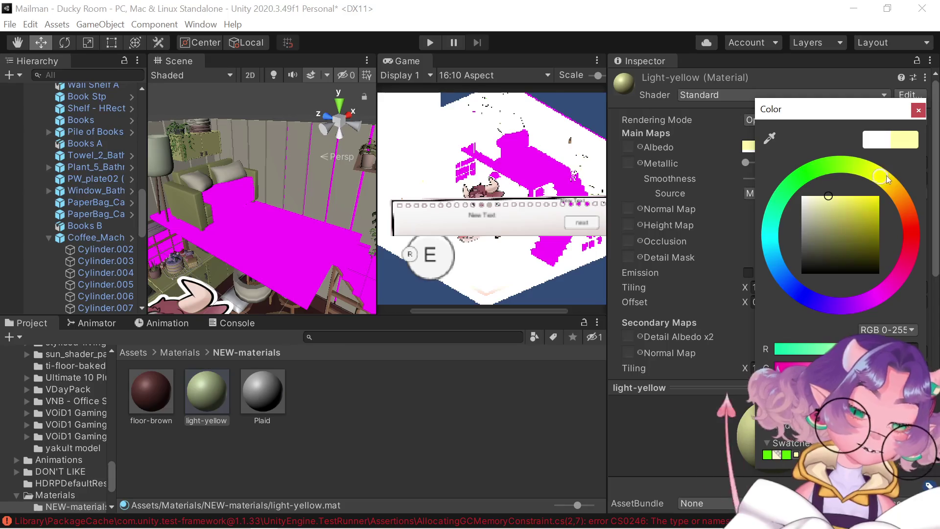
{"action": "left_click_drag", "start_coordinate": [887, 179], "coordinate": [881, 170]}
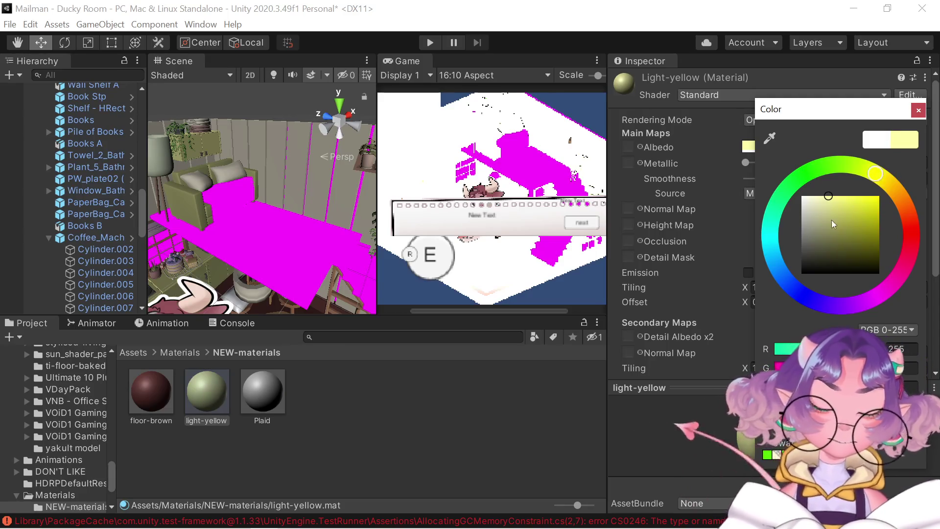
{"action": "left_click", "coordinate": [821, 196]}
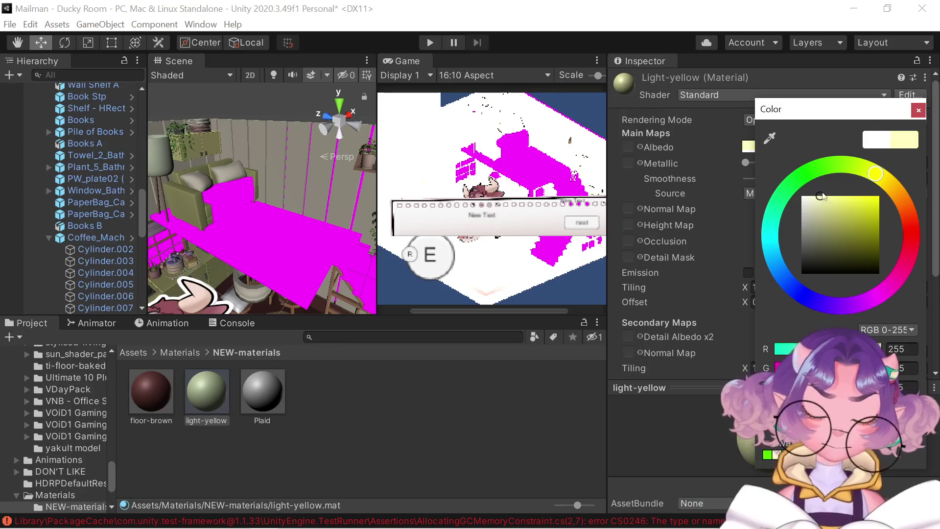
{"action": "mouse_move", "coordinate": [822, 194]}
{"action": "left_mouse_down"}
{"action": "mouse_move", "coordinate": [820, 204]}
{"action": "mouse_move", "coordinate": [833, 201]}
{"action": "left_mouse_up"}
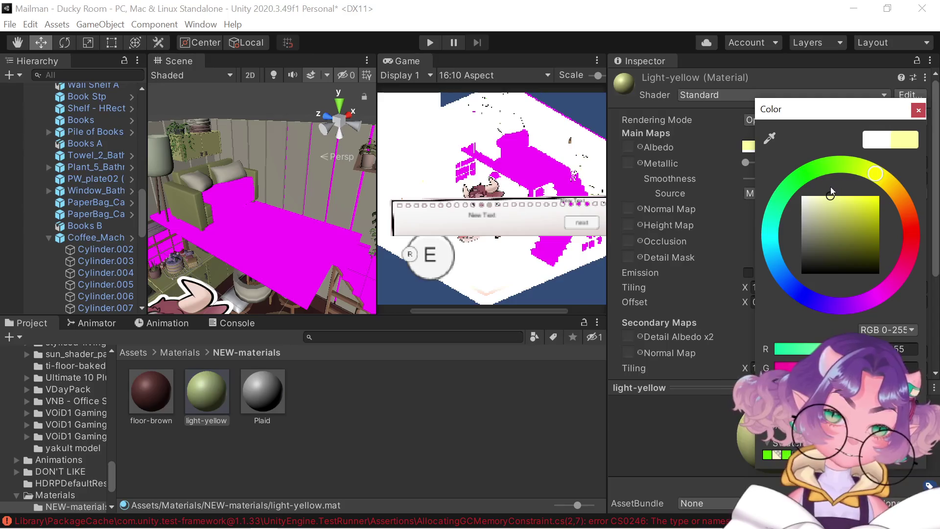
{"action": "left_click", "coordinate": [916, 109]}
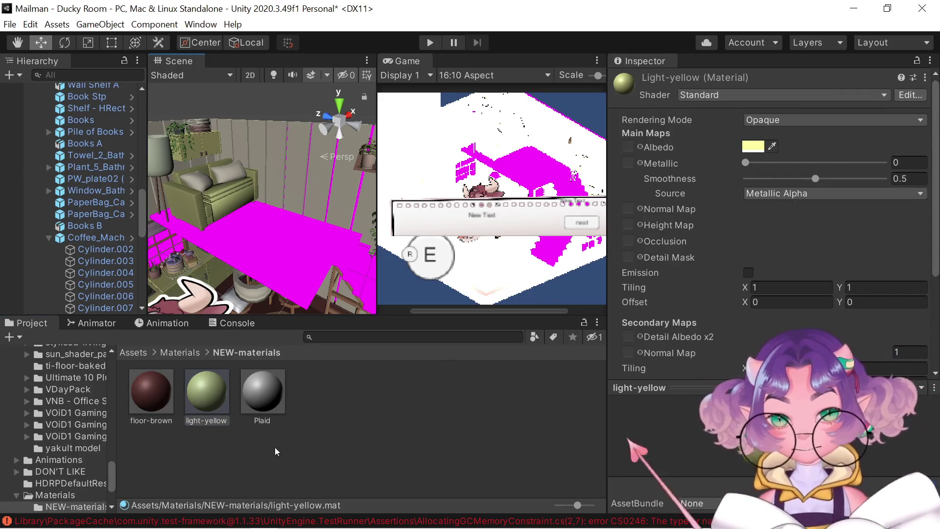
Recheck the albedo colour, tilt the view toward the floor, and select the Plaid material
{"action": "left_click", "coordinate": [753, 146]}
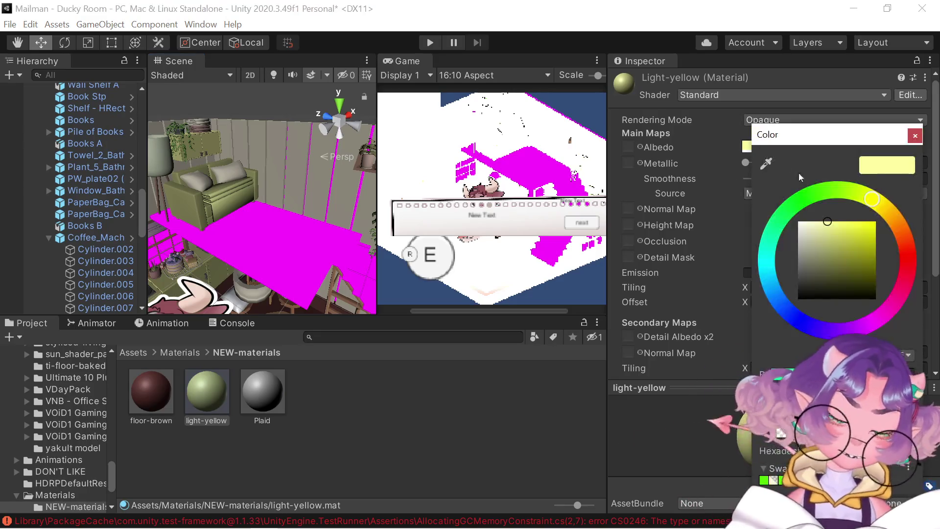
{"action": "left_click", "coordinate": [914, 136]}
{"action": "left_click_drag", "start_coordinate": [210, 240], "coordinate": [212, 260]}
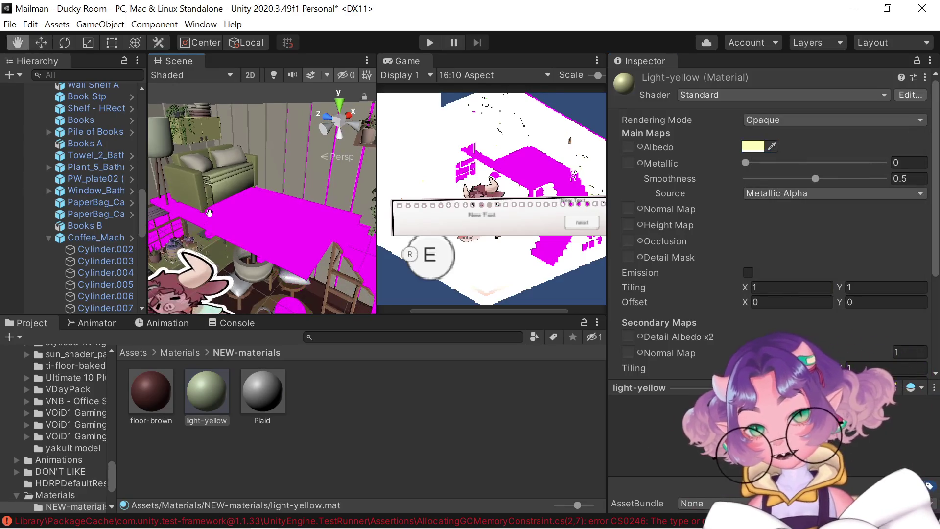
{"action": "left_click", "coordinate": [268, 390]}
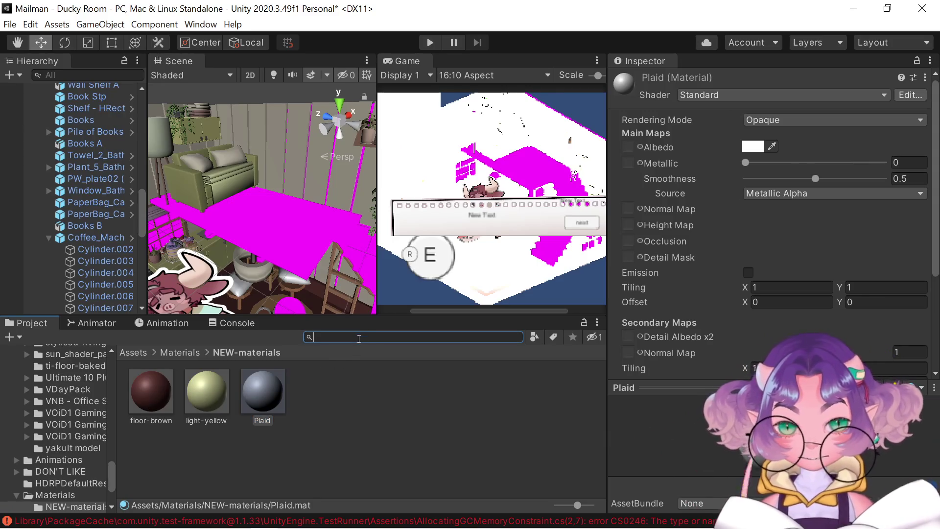
Search for 'plaid' and assign the plaid texture to the Plaid material's Normal Map and Detail Albedo x2
{"action": "type", "text": "p"}
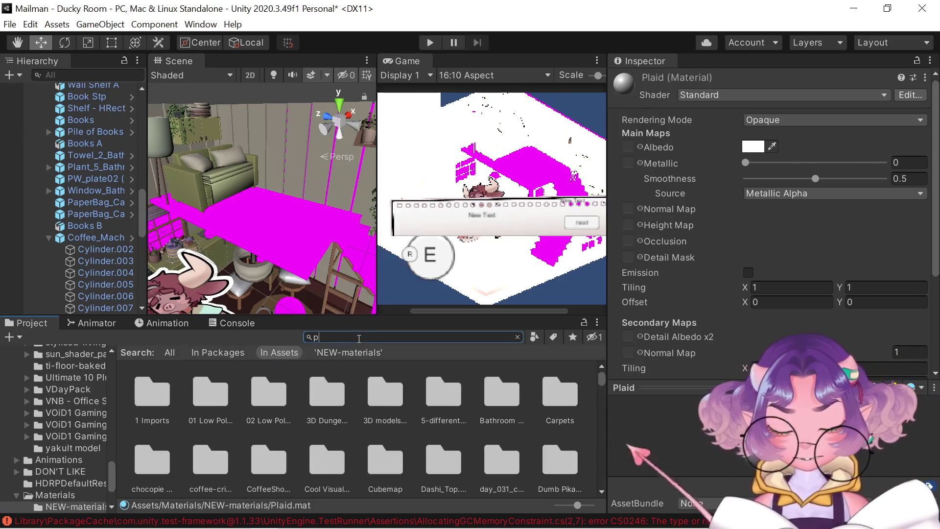
{"action": "type", "text": "laid"}
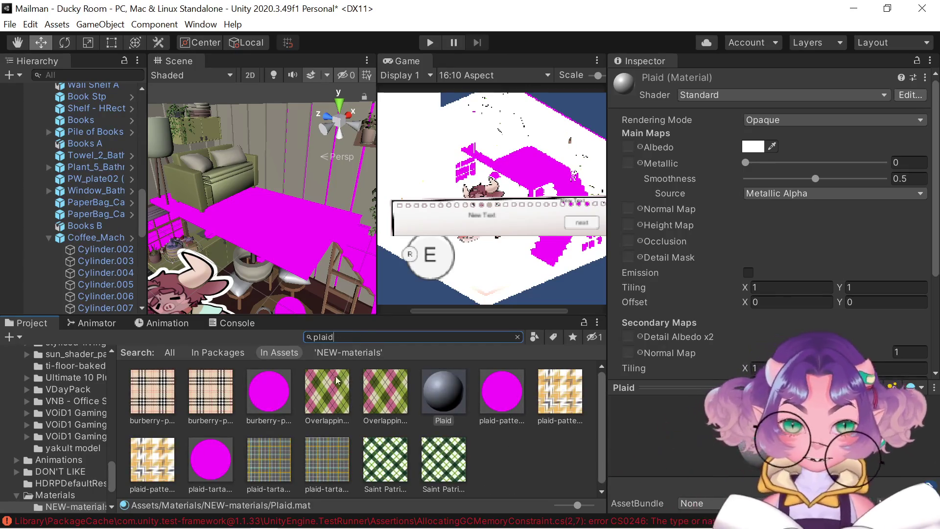
{"action": "left_click_drag", "start_coordinate": [149, 403], "coordinate": [538, 233]}
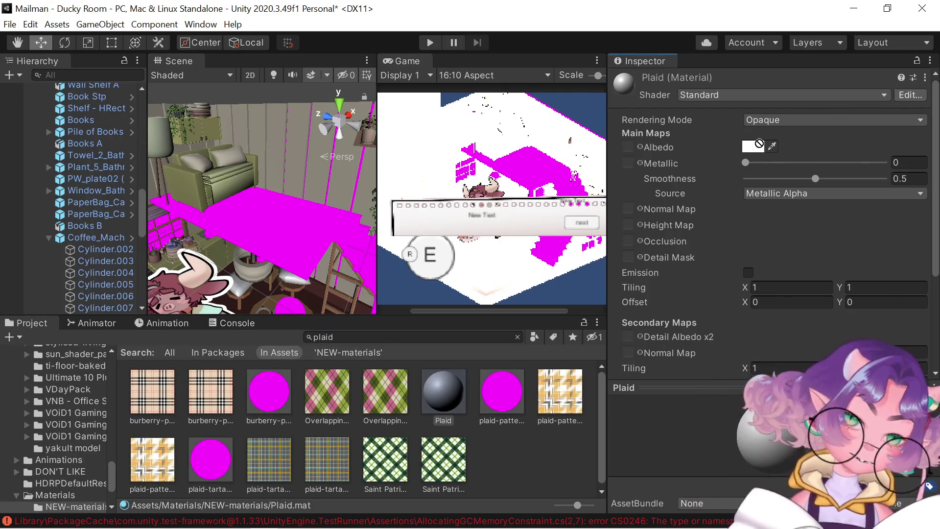
{"action": "scroll", "coordinate": [777, 260], "scroll_direction": "down", "scroll_amount": 3}
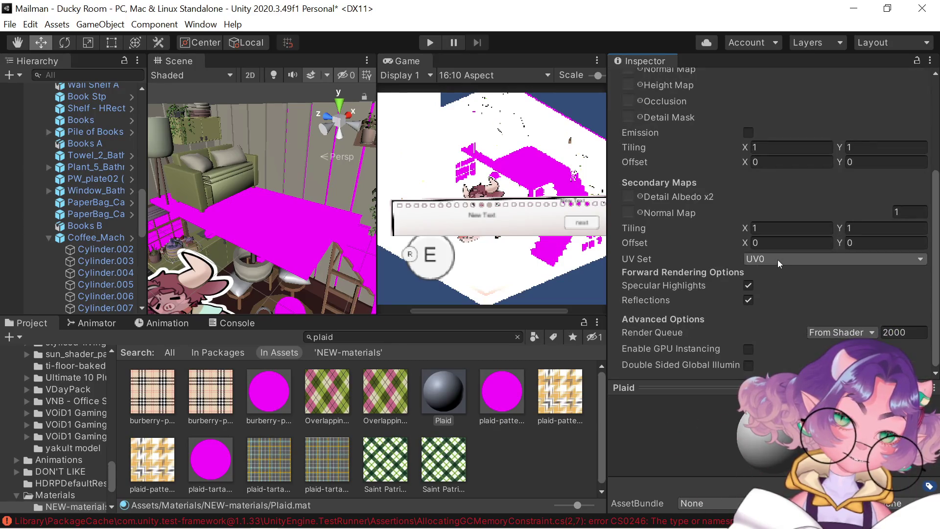
{"action": "mouse_move", "coordinate": [164, 398]}
{"action": "left_mouse_down"}
{"action": "mouse_move", "coordinate": [274, 289]}
{"action": "mouse_move", "coordinate": [654, 220]}
{"action": "mouse_move", "coordinate": [631, 215]}
{"action": "left_mouse_up"}
{"action": "mouse_move", "coordinate": [258, 257]}
{"action": "left_mouse_down"}
{"action": "mouse_move", "coordinate": [251, 200]}
{"action": "mouse_move", "coordinate": [231, 210]}
{"action": "mouse_move", "coordinate": [284, 225]}
{"action": "left_mouse_up"}
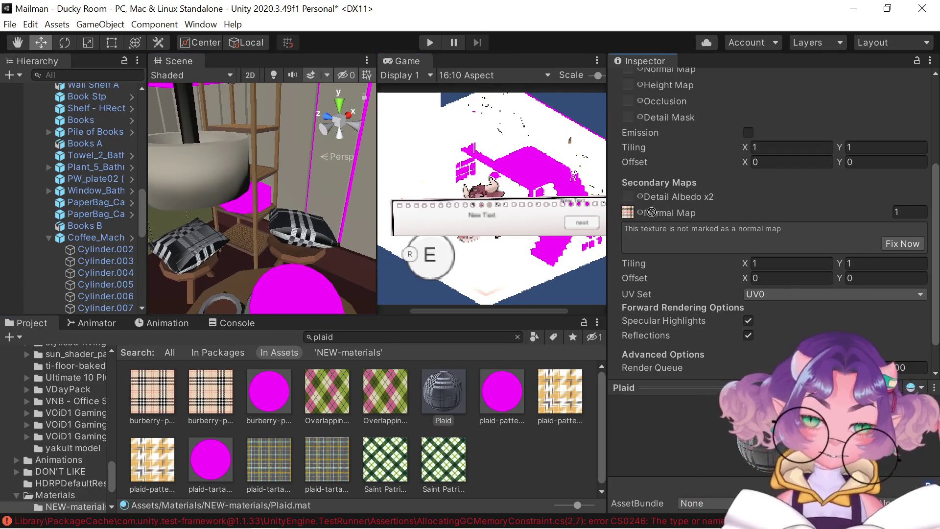
{"action": "left_click_drag", "start_coordinate": [627, 200], "coordinate": [628, 200]}
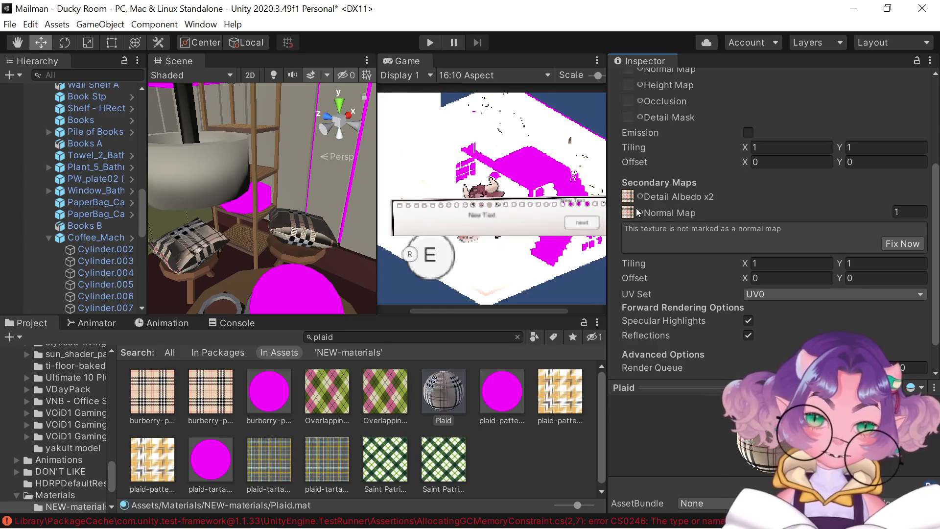
{"action": "left_click", "coordinate": [627, 213]}
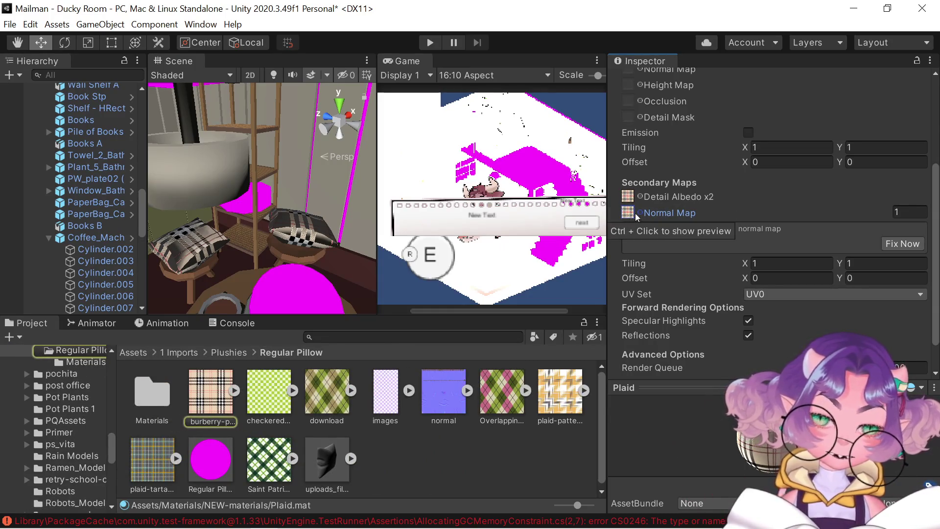
Set the Plaid material's Normal Map to None, then search the Project for 'white'
{"action": "left_click", "coordinate": [636, 213]}
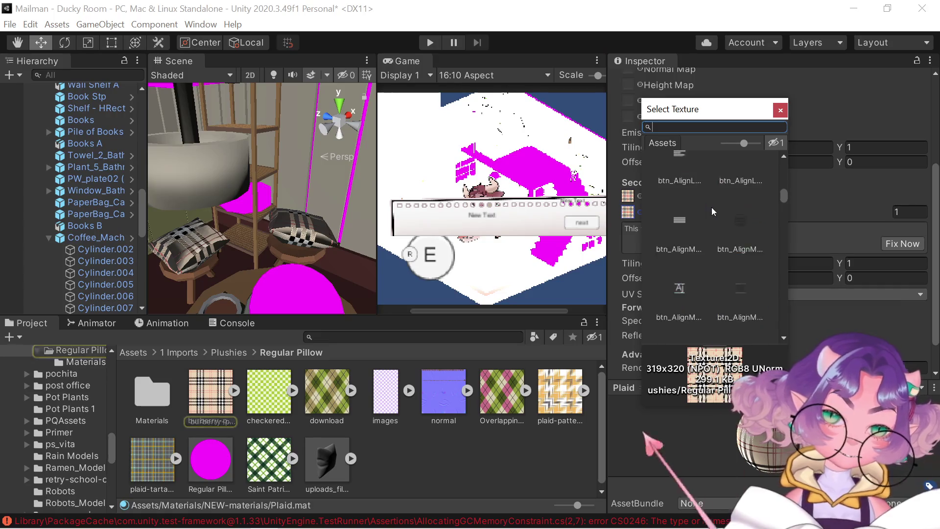
{"action": "left_click_drag", "start_coordinate": [783, 196], "coordinate": [781, 152]}
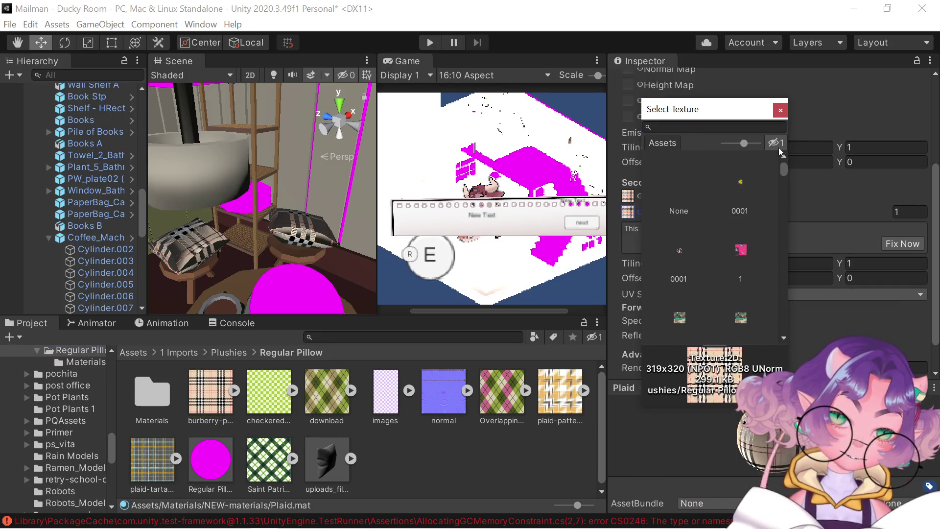
{"action": "left_click", "coordinate": [677, 186]}
{"action": "left_click", "coordinate": [781, 112]}
{"action": "scroll", "coordinate": [228, 232], "scroll_direction": "down", "scroll_amount": 5}
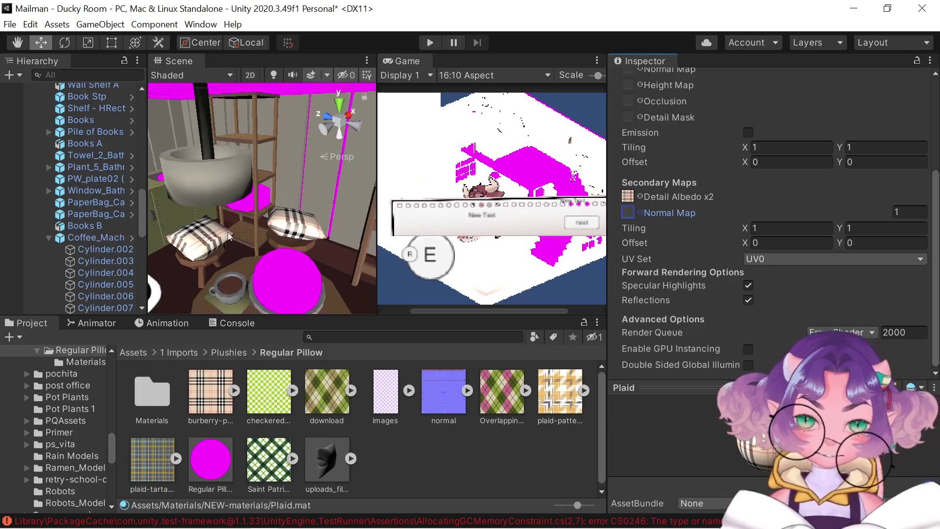
{"action": "mouse_move", "coordinate": [259, 167]}
{"action": "left_mouse_down"}
{"action": "mouse_move", "coordinate": [184, 144]}
{"action": "mouse_move", "coordinate": [345, 128]}
{"action": "mouse_move", "coordinate": [251, 231]}
{"action": "mouse_move", "coordinate": [247, 169]}
{"action": "left_mouse_up"}
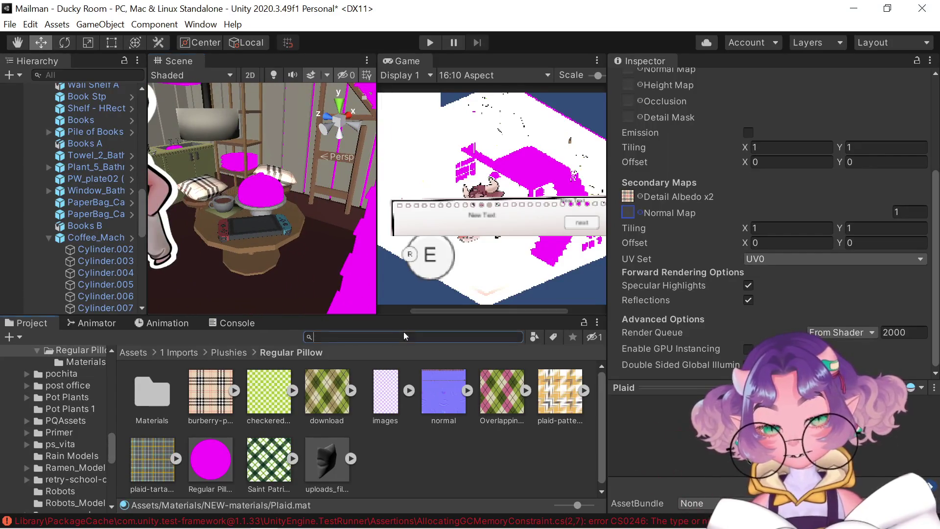
{"action": "type", "text": "white"}
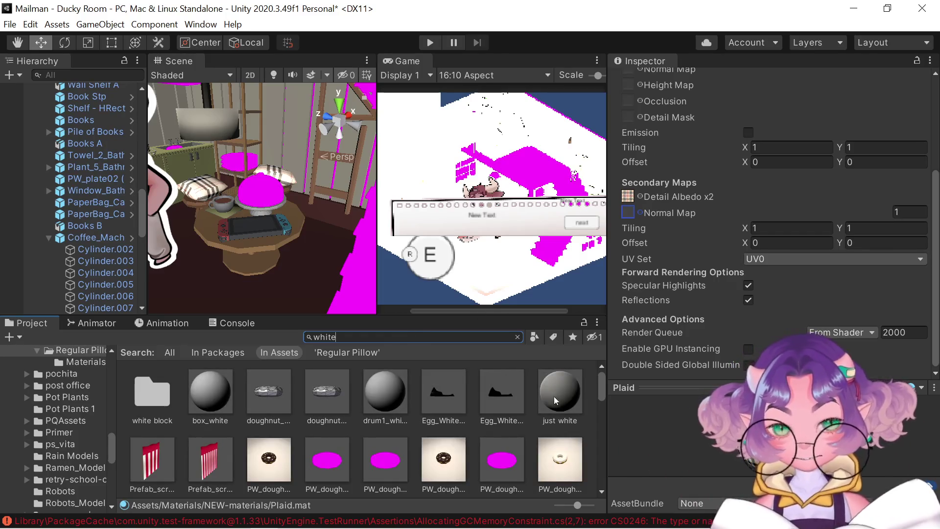
Drag the 'just white' material onto the sink plate, then try drum1_white near the cake
{"action": "mouse_move", "coordinate": [560, 392]}
{"action": "left_mouse_down"}
{"action": "mouse_move", "coordinate": [237, 148]}
{"action": "mouse_move", "coordinate": [240, 163]}
{"action": "left_mouse_up"}
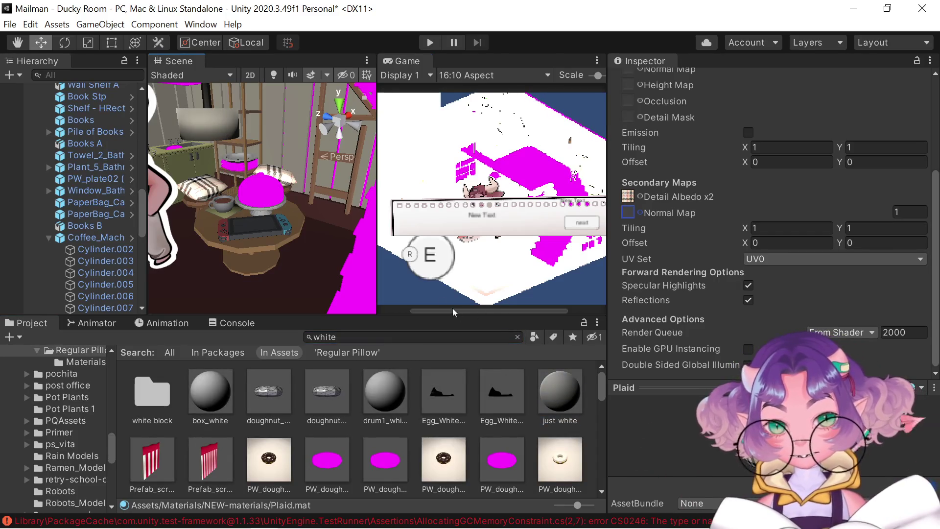
{"action": "scroll", "coordinate": [266, 134], "scroll_direction": "up", "scroll_amount": 8}
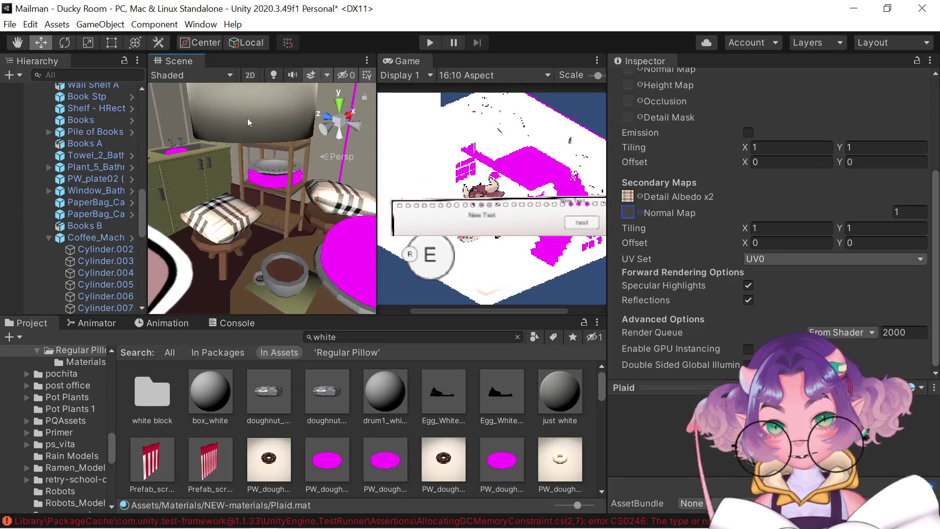
{"action": "scroll", "coordinate": [247, 118], "scroll_direction": "up", "scroll_amount": 2}
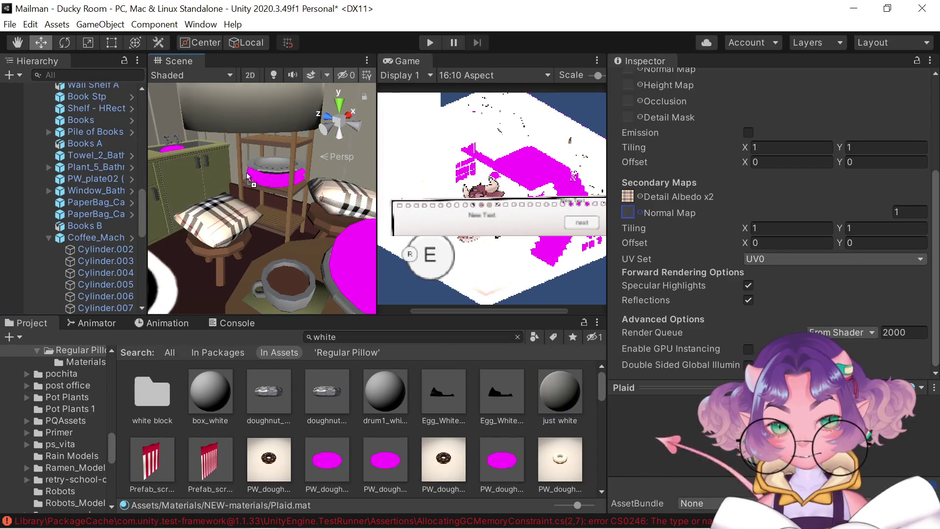
{"action": "left_click_drag", "start_coordinate": [248, 177], "coordinate": [256, 174]}
{"action": "mouse_move", "coordinate": [570, 405]}
{"action": "left_mouse_down"}
{"action": "mouse_move", "coordinate": [352, 264]}
{"action": "mouse_move", "coordinate": [260, 181]}
{"action": "mouse_move", "coordinate": [274, 196]}
{"action": "mouse_move", "coordinate": [265, 196]}
{"action": "mouse_move", "coordinate": [272, 184]}
{"action": "mouse_move", "coordinate": [172, 181]}
{"action": "mouse_move", "coordinate": [906, 103]}
{"action": "mouse_move", "coordinate": [881, 98]}
{"action": "left_mouse_up"}
{"action": "scroll", "coordinate": [257, 178], "scroll_direction": "up", "scroll_amount": 5}
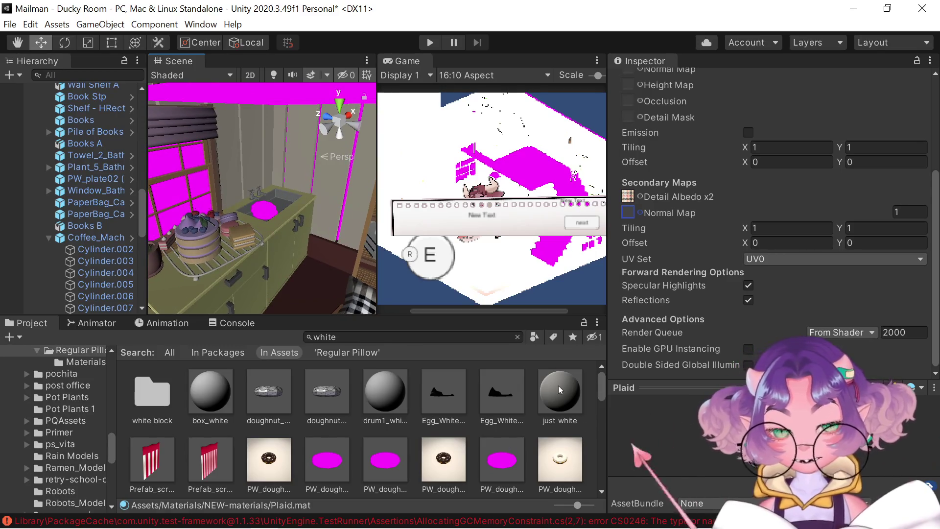
{"action": "mouse_move", "coordinate": [559, 392]}
{"action": "left_mouse_down"}
{"action": "mouse_move", "coordinate": [276, 225]}
{"action": "mouse_move", "coordinate": [264, 208]}
{"action": "mouse_move", "coordinate": [266, 218]}
{"action": "left_mouse_up"}
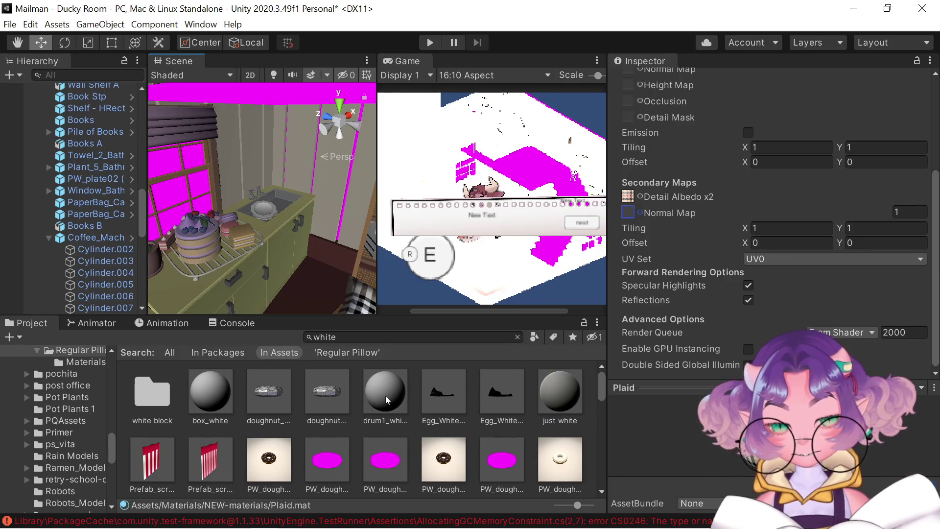
{"action": "mouse_move", "coordinate": [386, 395]}
{"action": "left_mouse_down"}
{"action": "mouse_move", "coordinate": [365, 301]}
{"action": "mouse_move", "coordinate": [227, 225]}
{"action": "mouse_move", "coordinate": [222, 271]}
{"action": "mouse_move", "coordinate": [227, 254]}
{"action": "left_mouse_up"}
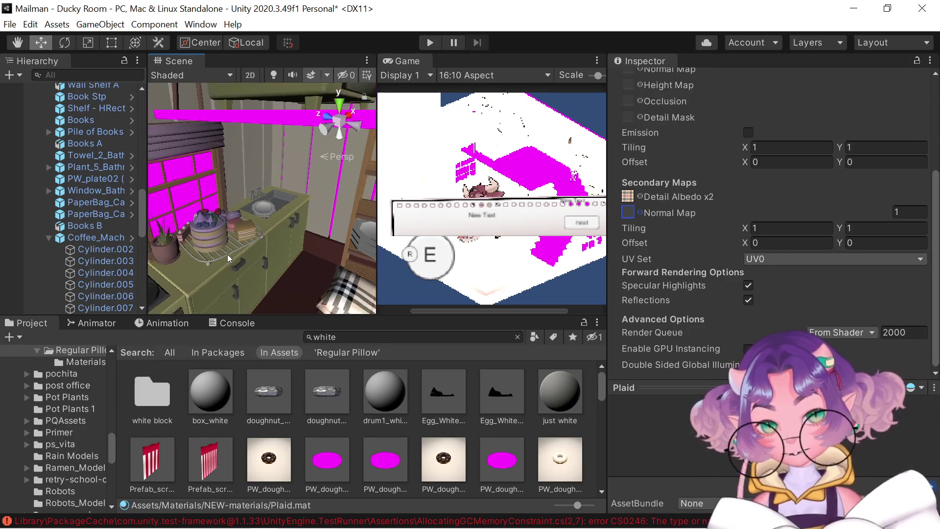
Select and frame the magenta ceiling beam, then save the Ducky Room scene
{"action": "left_click", "coordinate": [262, 114]}
{"action": "key", "text": "f"}
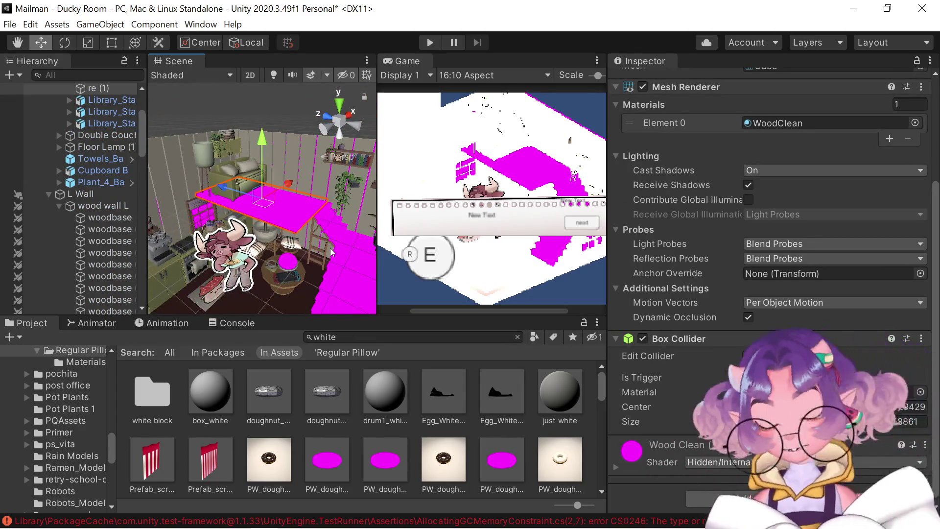
{"action": "key", "text": "ctrl+s"}
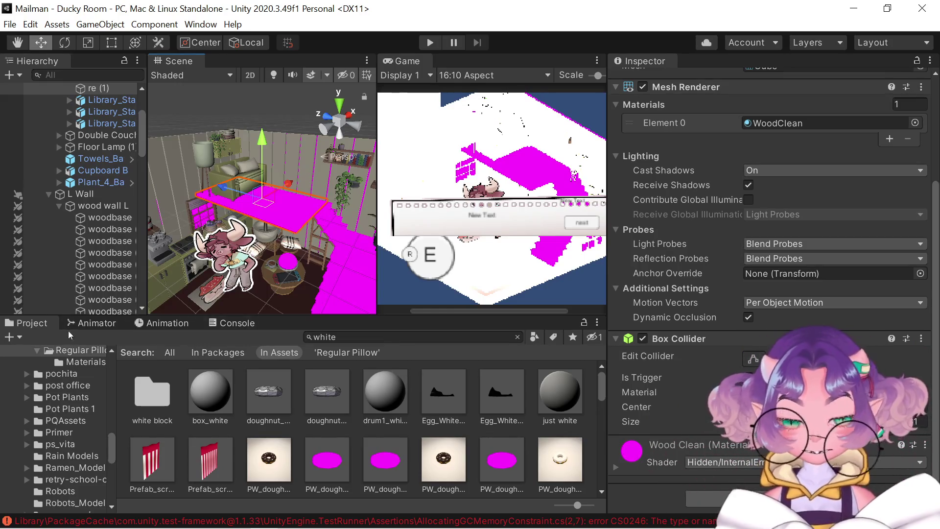
Read the ITest error in the Console, zoom out to the room, and filter the Hierarchy by 'port'
{"action": "left_click", "coordinate": [215, 325]}
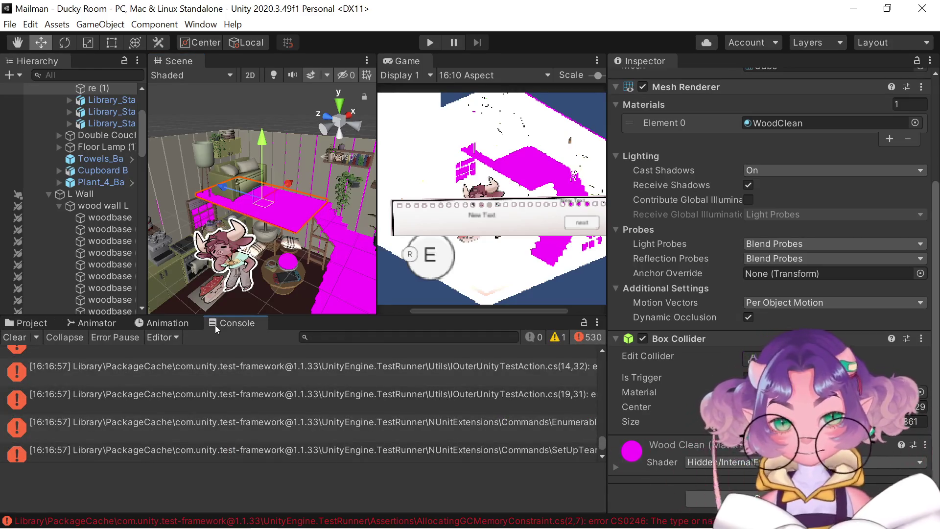
{"action": "left_click", "coordinate": [224, 378]}
{"action": "scroll", "coordinate": [440, 418], "scroll_direction": "up", "scroll_amount": 3}
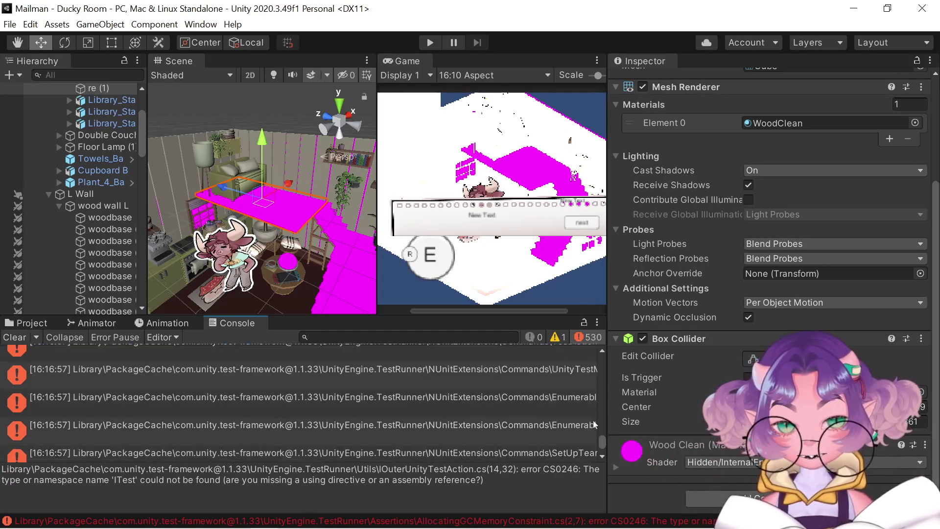
{"action": "mouse_move", "coordinate": [607, 425]}
{"action": "left_mouse_down"}
{"action": "mouse_move", "coordinate": [606, 415]}
{"action": "mouse_move", "coordinate": [684, 438]}
{"action": "mouse_move", "coordinate": [681, 445]}
{"action": "mouse_move", "coordinate": [678, 363]}
{"action": "mouse_move", "coordinate": [694, 405]}
{"action": "mouse_move", "coordinate": [681, 468]}
{"action": "mouse_move", "coordinate": [663, 400]}
{"action": "mouse_move", "coordinate": [631, 342]}
{"action": "mouse_move", "coordinate": [642, 504]}
{"action": "mouse_move", "coordinate": [607, 343]}
{"action": "mouse_move", "coordinate": [563, 258]}
{"action": "left_mouse_up"}
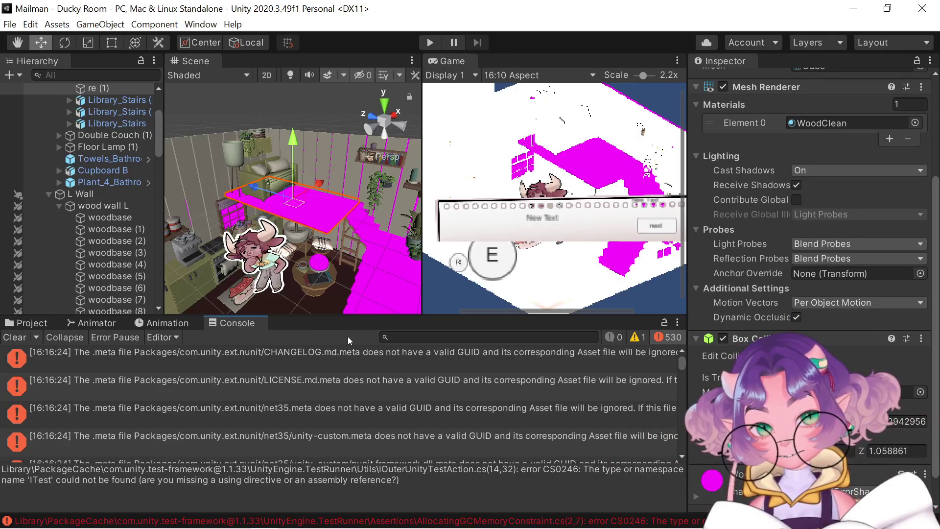
{"action": "scroll", "coordinate": [322, 119], "scroll_direction": "down", "scroll_amount": 5}
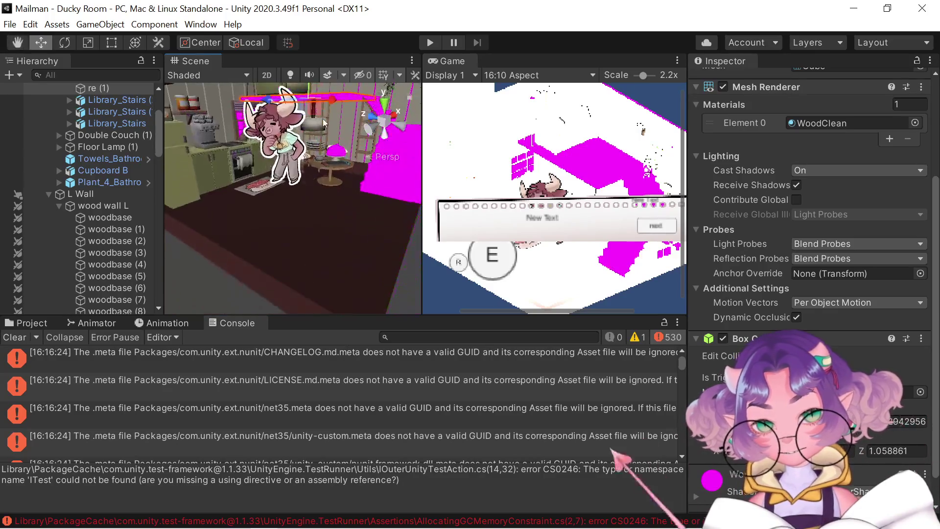
{"action": "left_click_drag", "start_coordinate": [321, 131], "coordinate": [353, 216]}
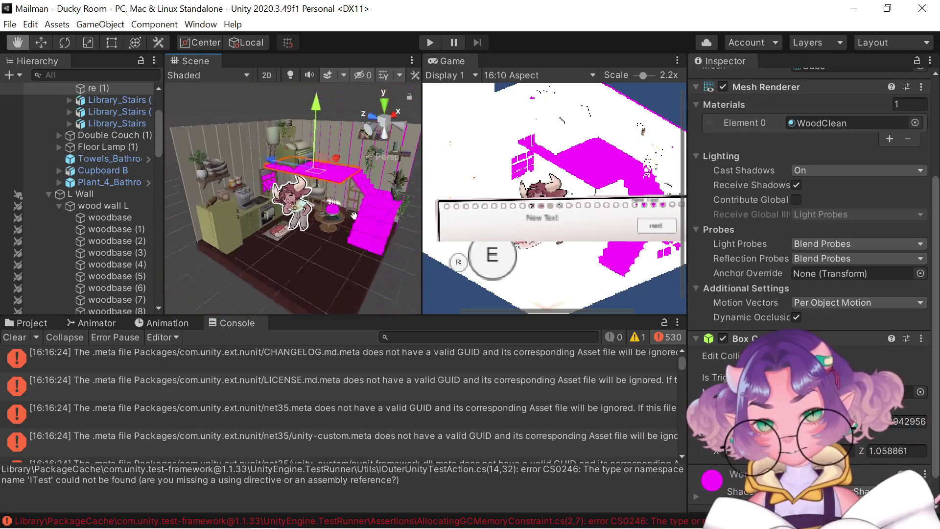
{"action": "left_click", "coordinate": [84, 75]}
{"action": "type", "text": "port"}
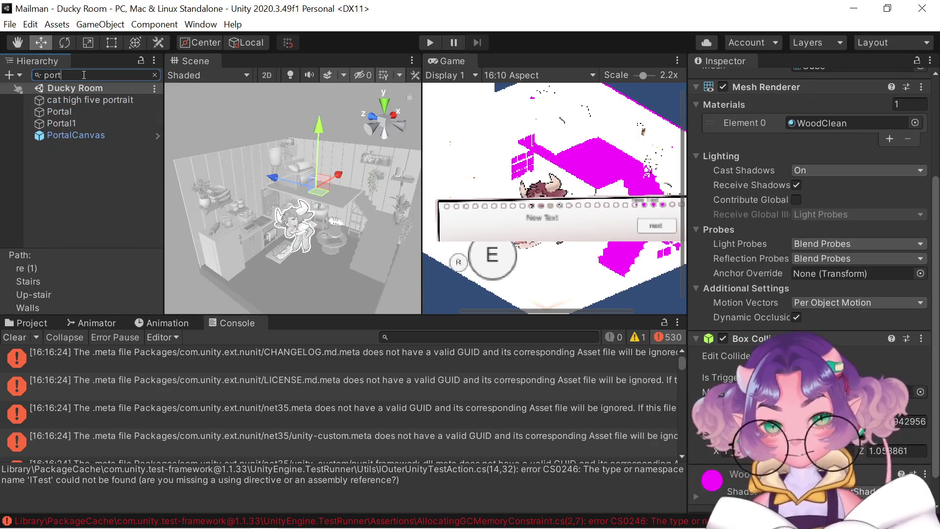
Compare Portal1, Portal and PortalCanvas components in the filtered hierarchy
{"action": "left_click", "coordinate": [82, 127]}
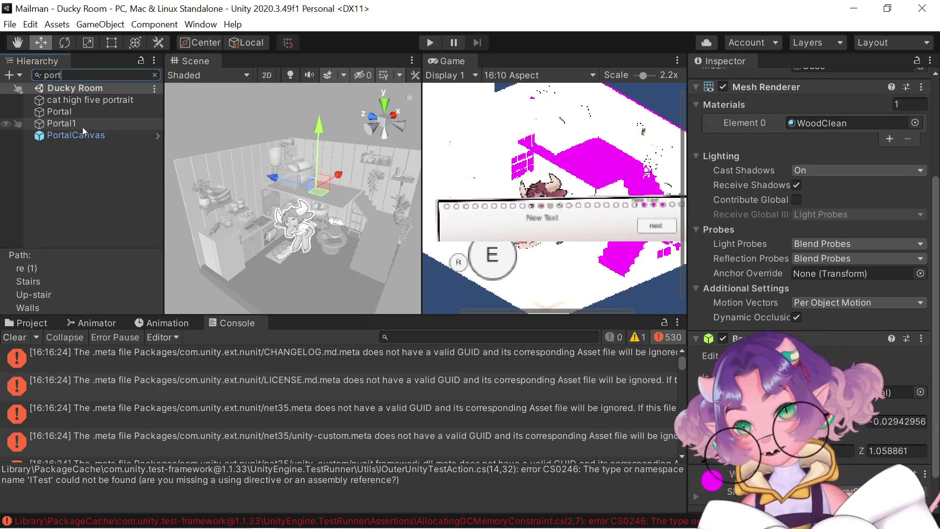
{"action": "left_click", "coordinate": [84, 113]}
{"action": "left_click", "coordinate": [84, 134]}
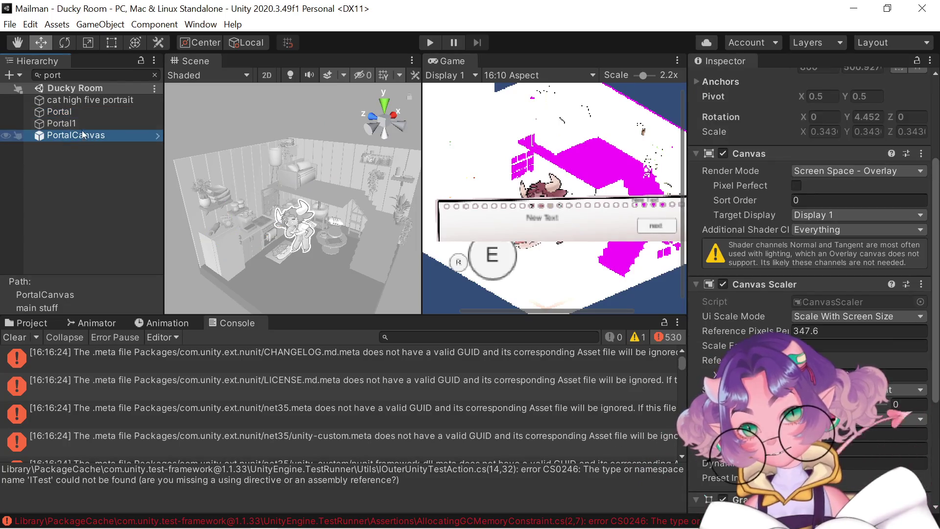
{"action": "left_click", "coordinate": [82, 125]}
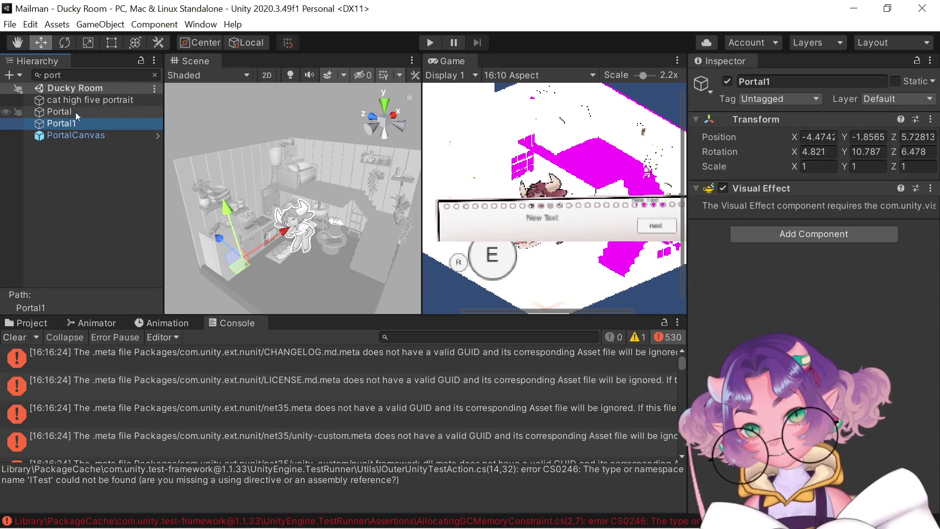
{"action": "left_click", "coordinate": [77, 113]}
{"action": "left_click", "coordinate": [83, 127]}
Clear the hierarchy filter and inspect Portal1's Visual Effect and Portal's Sprite Renderer
{"action": "left_click", "coordinate": [89, 114]}
{"action": "left_click", "coordinate": [155, 75]}
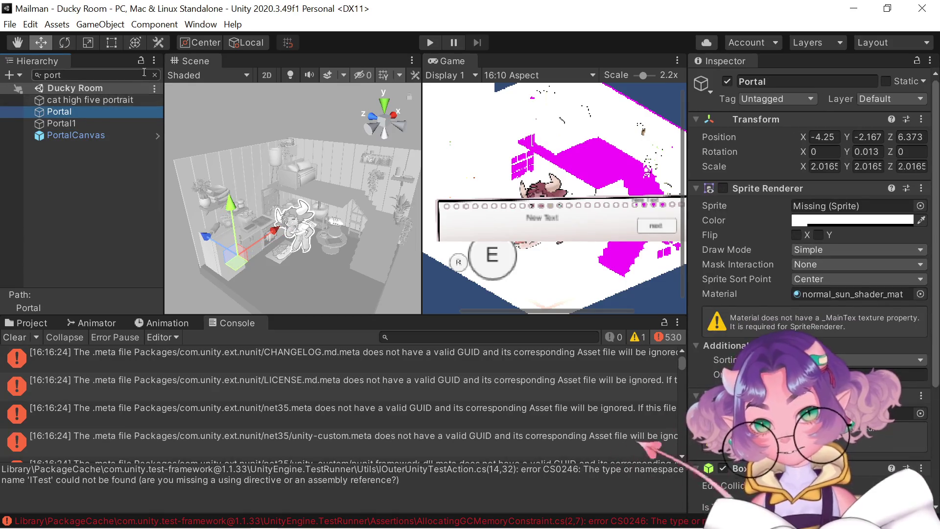
{"action": "left_click", "coordinate": [73, 269]}
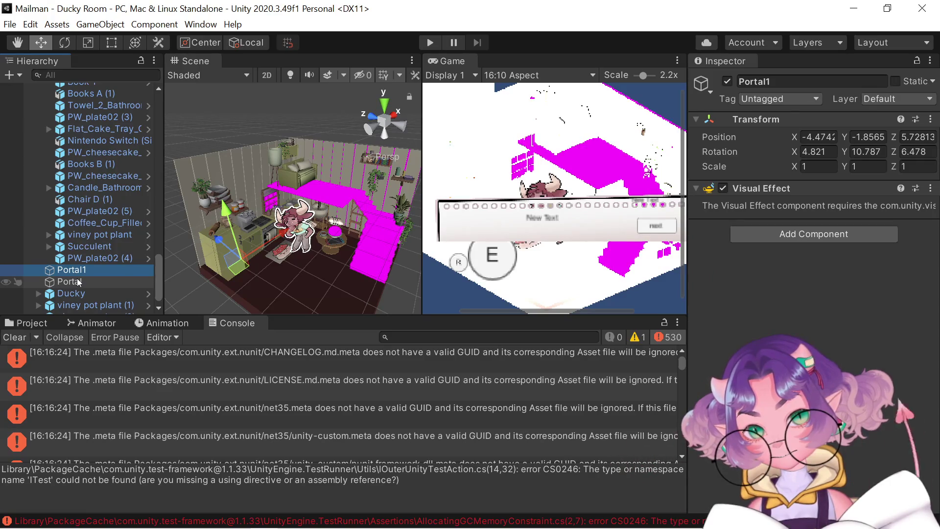
{"action": "left_click", "coordinate": [79, 282]}
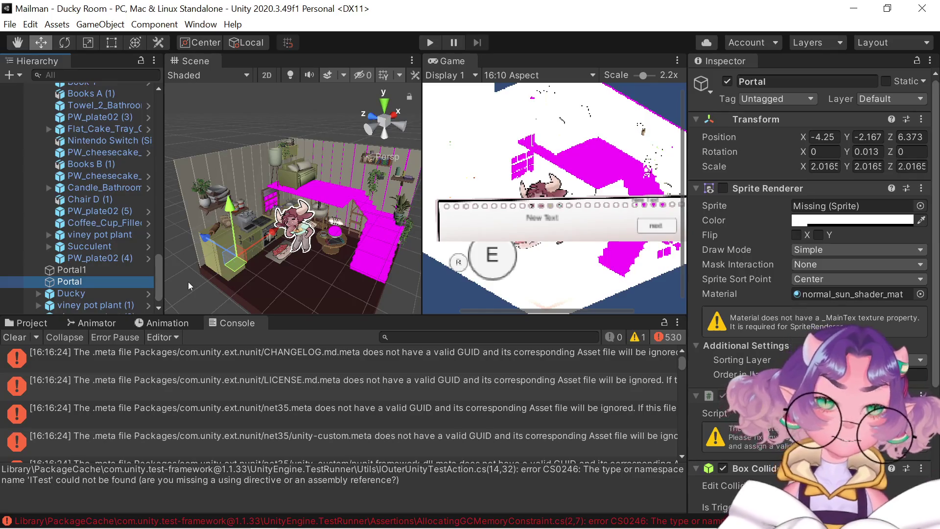
Try Play mode, then open the SetUpTearDownCommand compile error's script from the Console
{"action": "left_click", "coordinate": [427, 39]}
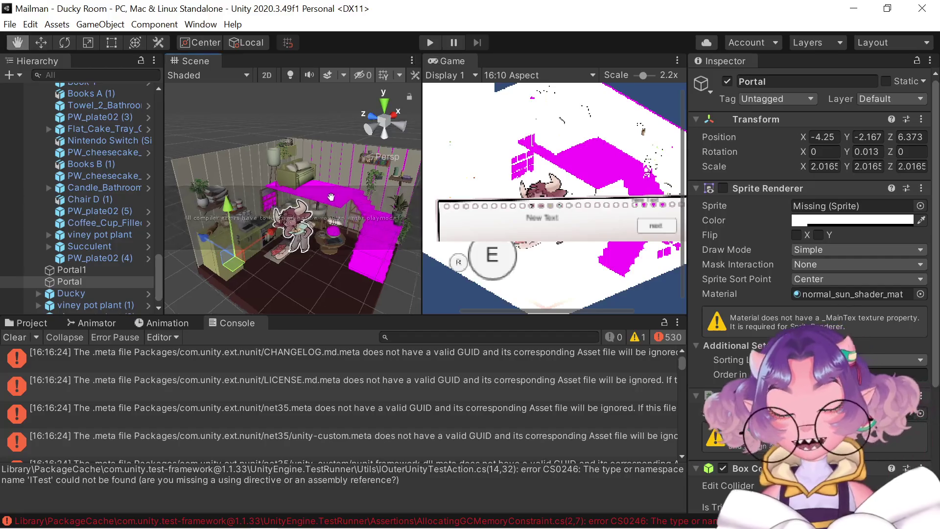
{"action": "scroll", "coordinate": [327, 271], "scroll_direction": "up", "scroll_amount": 2}
{"action": "mouse_move", "coordinate": [327, 271]}
{"action": "left_mouse_down"}
{"action": "mouse_move", "coordinate": [206, 230]}
{"action": "mouse_move", "coordinate": [313, 294]}
{"action": "left_mouse_up"}
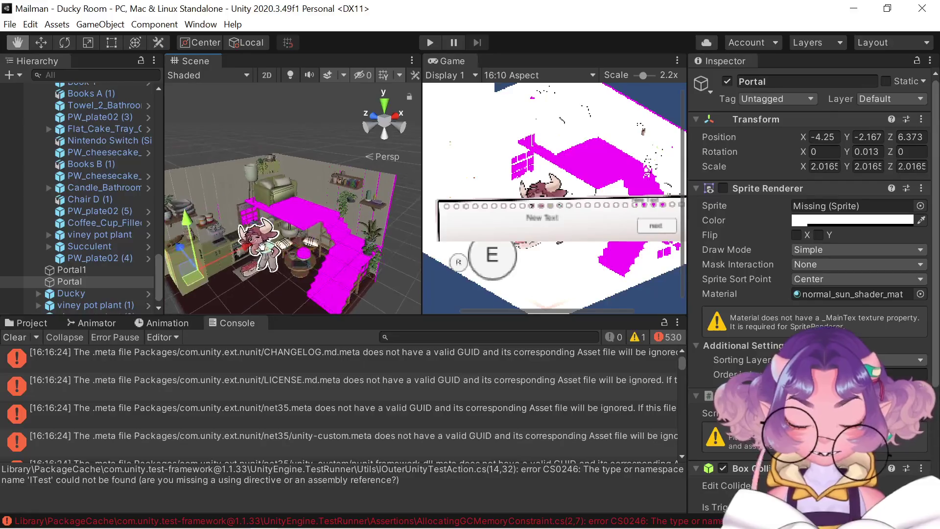
{"action": "scroll", "coordinate": [505, 395], "scroll_direction": "down", "scroll_amount": 5}
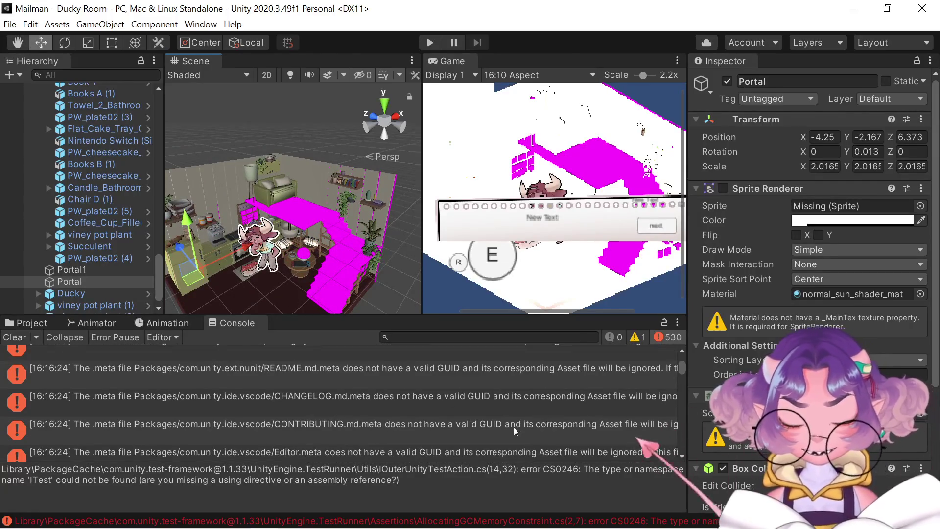
{"action": "scroll", "coordinate": [513, 427], "scroll_direction": "down", "scroll_amount": 3}
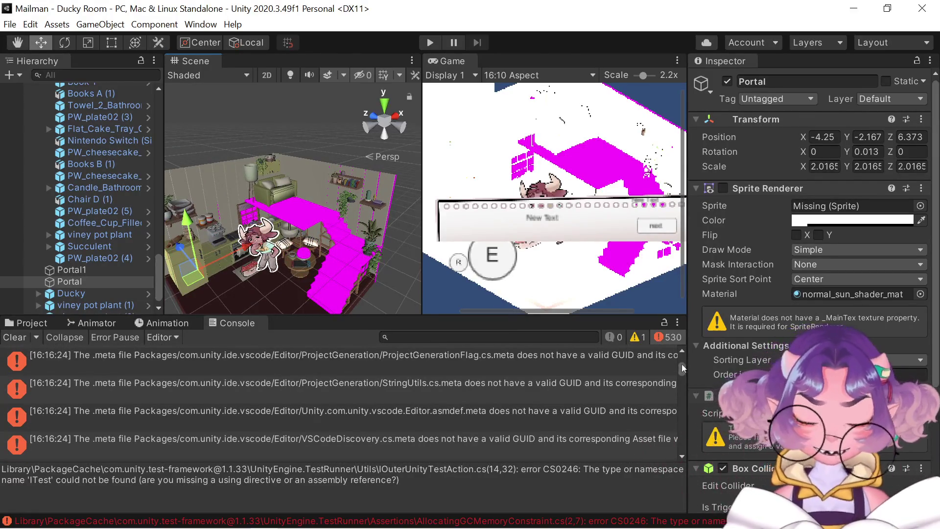
{"action": "mouse_move", "coordinate": [692, 386]}
{"action": "left_mouse_down"}
{"action": "mouse_move", "coordinate": [701, 442]}
{"action": "mouse_move", "coordinate": [681, 443]}
{"action": "left_mouse_up"}
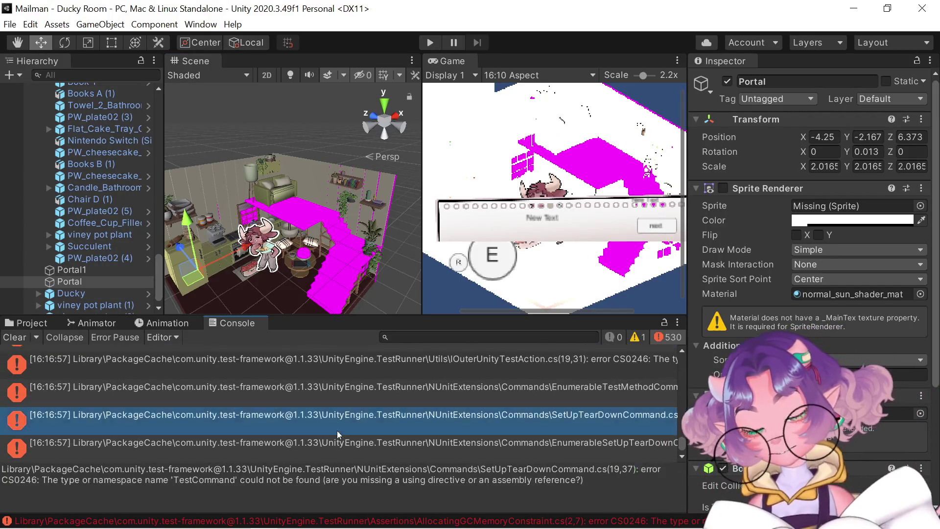
{"action": "double_click", "coordinate": [337, 430]}
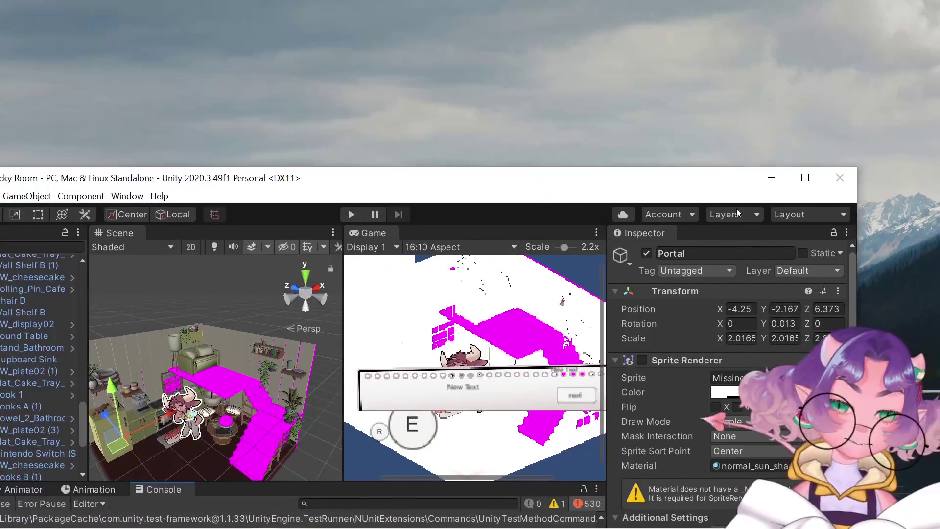
Maximize the Unity editor window to fill the screen
{"action": "left_click", "coordinate": [805, 177]}
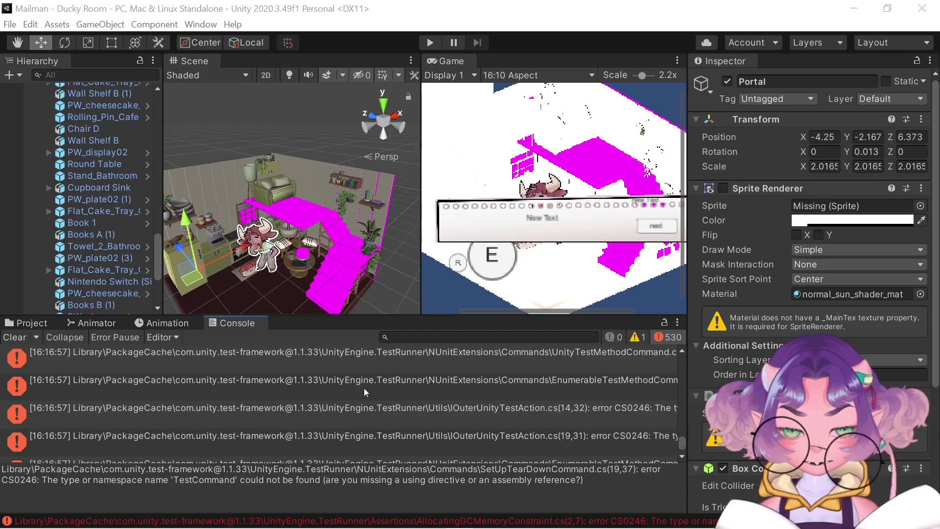
Read the full EnumerableTestMethodCommand error, scroll the errors, and switch to the Project tab
{"action": "left_click", "coordinate": [342, 387]}
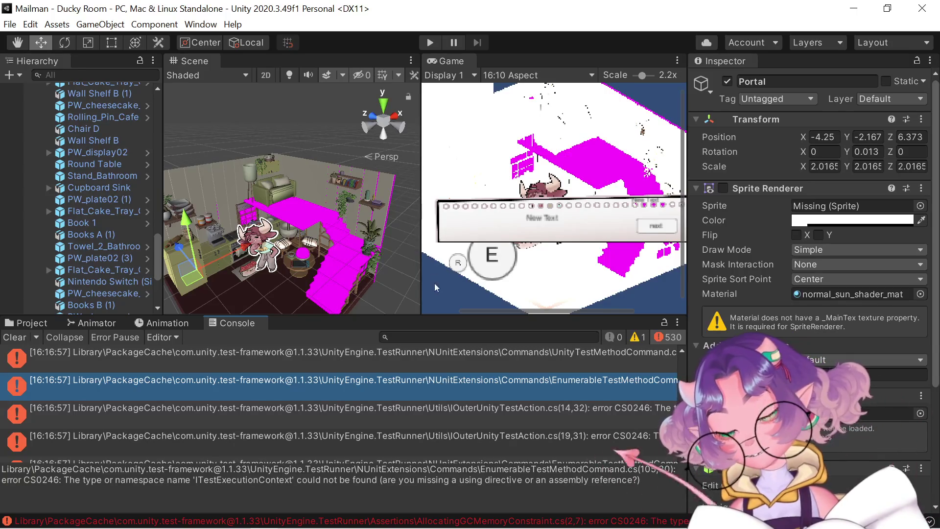
{"action": "scroll", "coordinate": [452, 435], "scroll_direction": "down", "scroll_amount": 15}
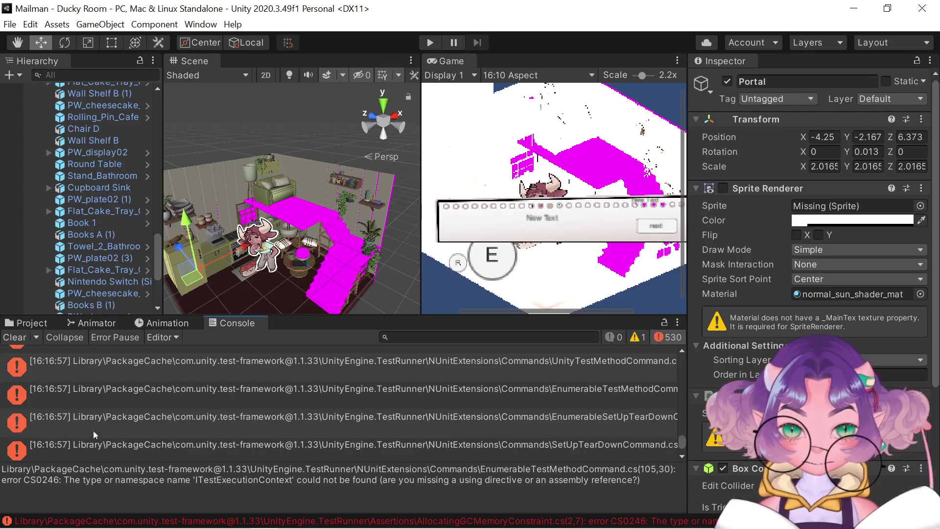
{"action": "scroll", "coordinate": [93, 429], "scroll_direction": "up", "scroll_amount": 1}
{"action": "scroll", "coordinate": [110, 433], "scroll_direction": "up", "scroll_amount": 3}
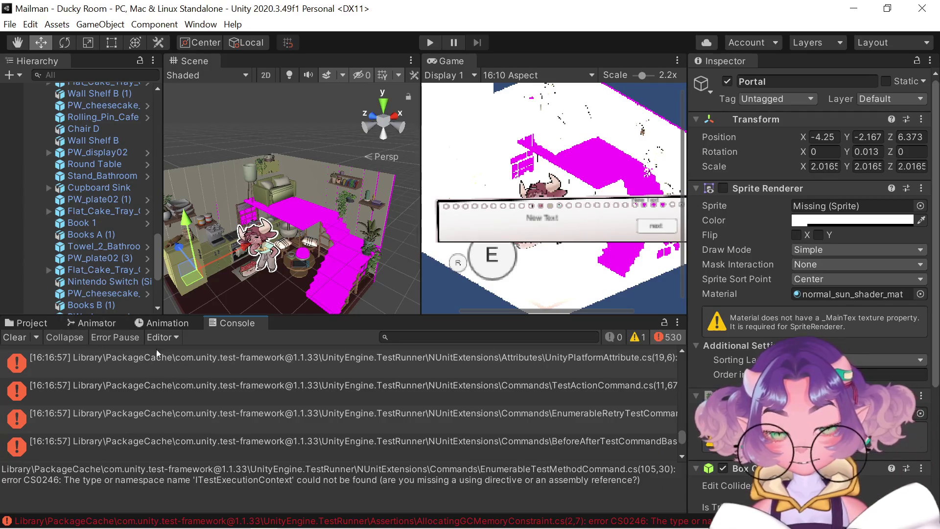
{"action": "left_click", "coordinate": [31, 321]}
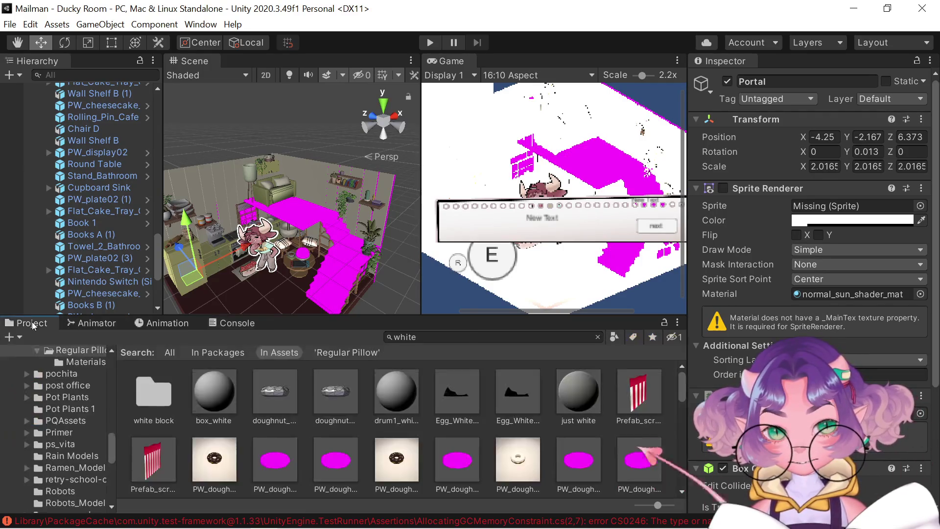
Limit the search to In Packages, clear the asset search, and go to the root Assets folder
{"action": "left_click", "coordinate": [227, 352]}
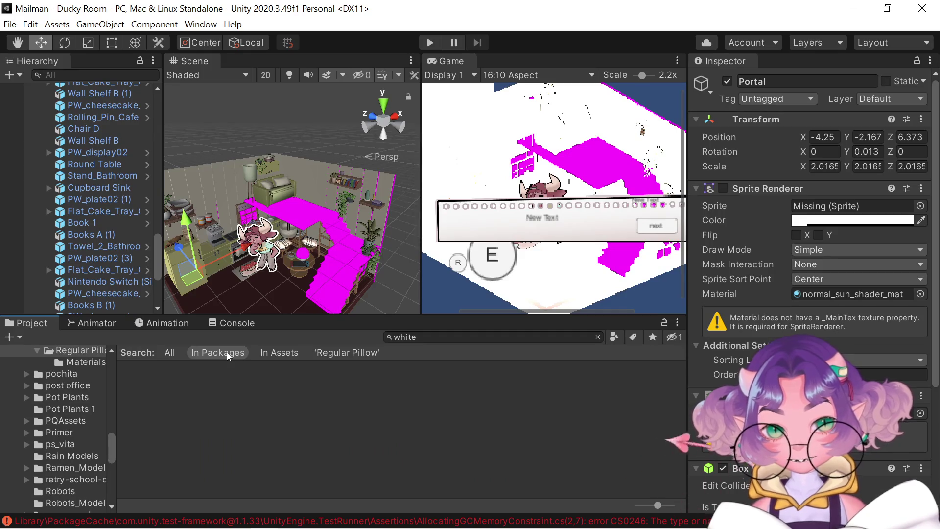
{"action": "left_click", "coordinate": [598, 337]}
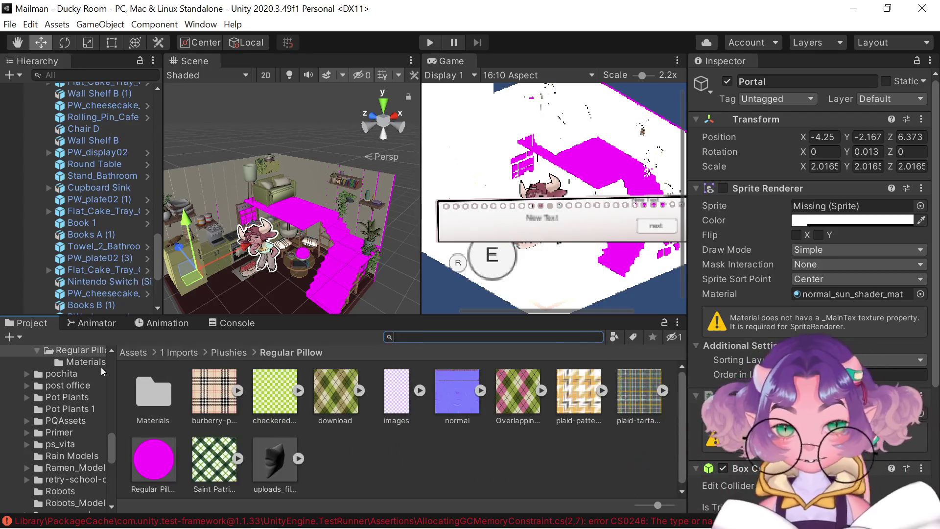
{"action": "left_click", "coordinate": [133, 348]}
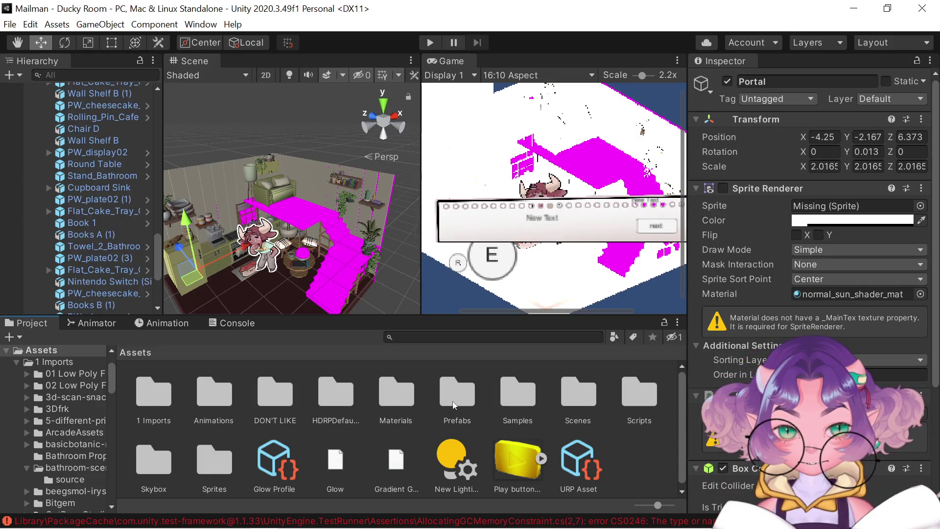
{"action": "scroll", "coordinate": [454, 404], "scroll_direction": "down", "scroll_amount": 1}
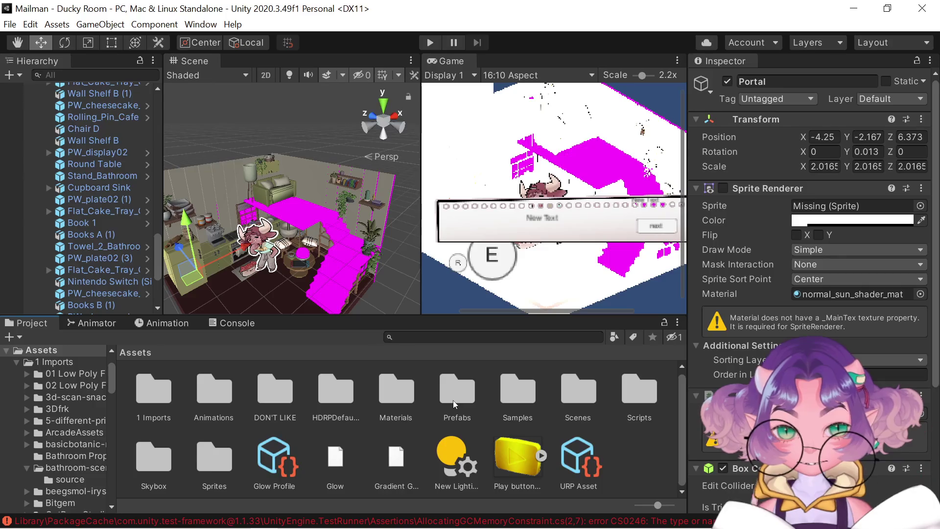
{"action": "scroll", "coordinate": [167, 389], "scroll_direction": "up", "scroll_amount": 1}
Open the 1 Imports folder, collapse the Assets tree and expand Packages in the project tree
{"action": "left_click", "coordinate": [154, 387]}
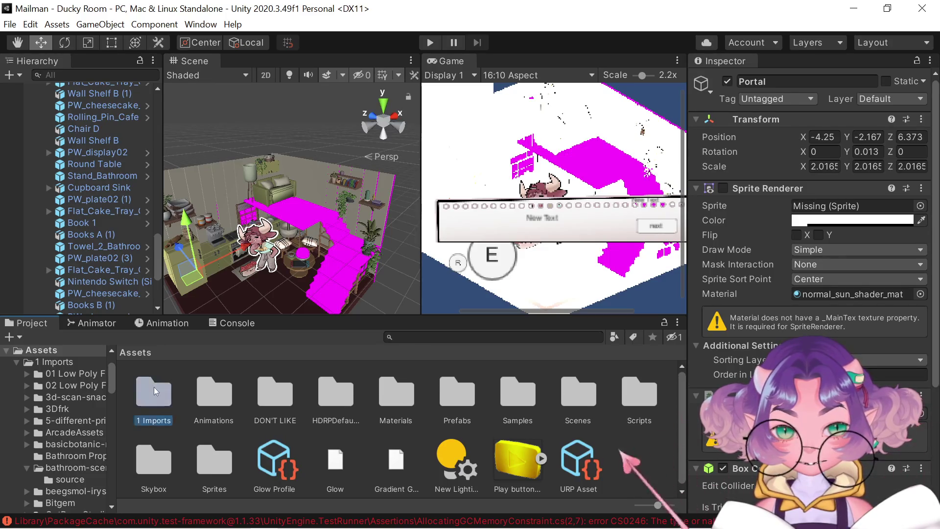
{"action": "double_click", "coordinate": [154, 387]}
{"action": "scroll", "coordinate": [153, 395], "scroll_direction": "down", "scroll_amount": 10}
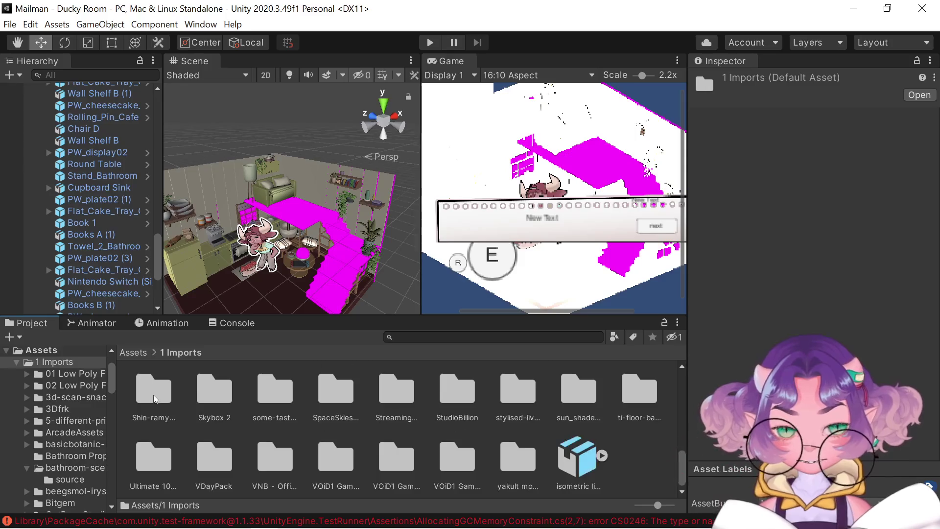
{"action": "scroll", "coordinate": [60, 391], "scroll_direction": "up", "scroll_amount": 3}
{"action": "left_click", "coordinate": [5, 409]}
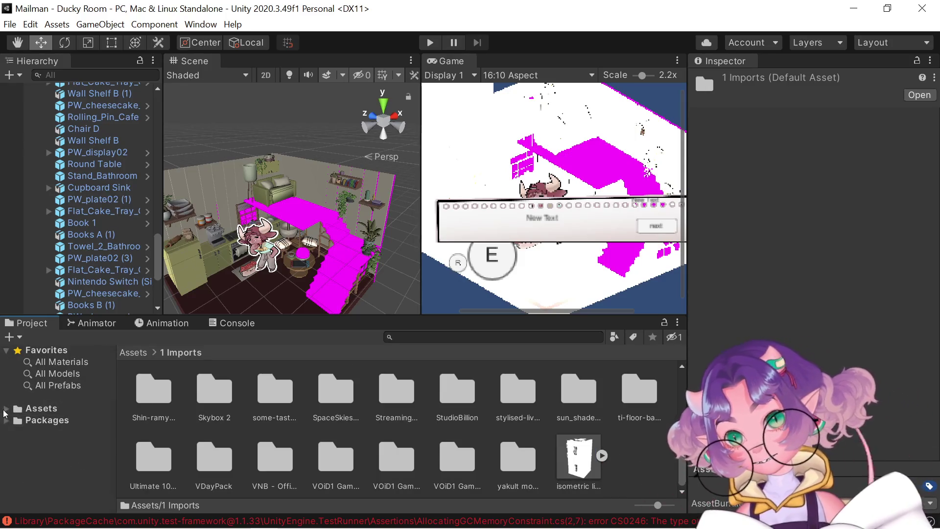
{"action": "left_click", "coordinate": [5, 420]}
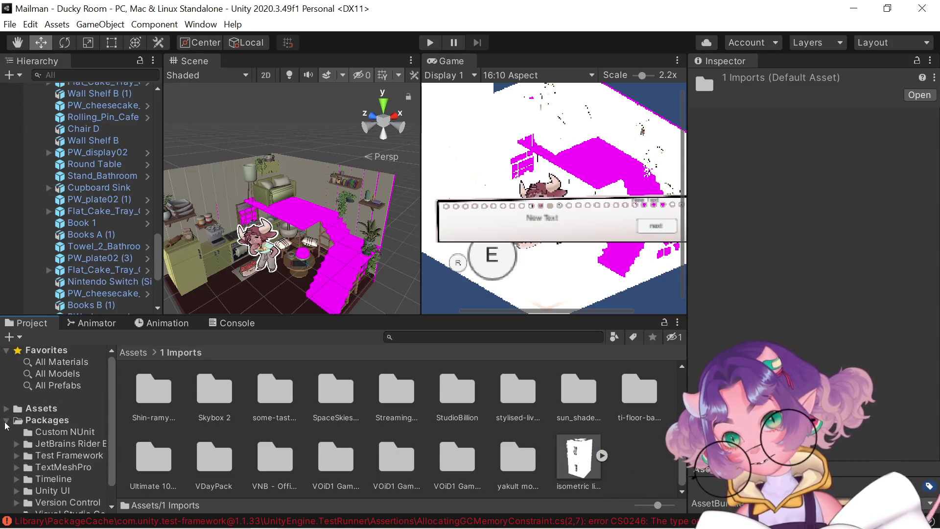
{"action": "scroll", "coordinate": [30, 435], "scroll_direction": "down", "scroll_amount": 2}
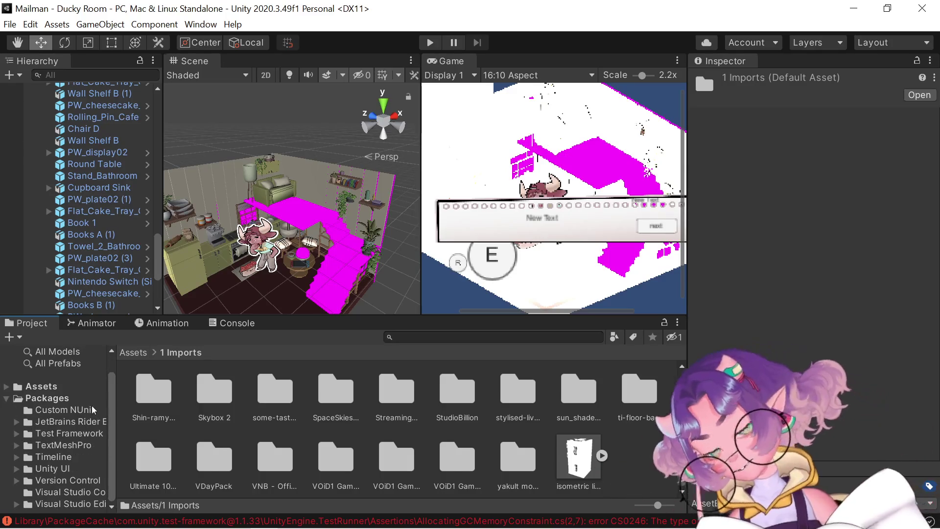
Glance at the Animator and Console, then return to browsing the root Assets folder
{"action": "left_click", "coordinate": [99, 324]}
{"action": "left_click", "coordinate": [227, 321]}
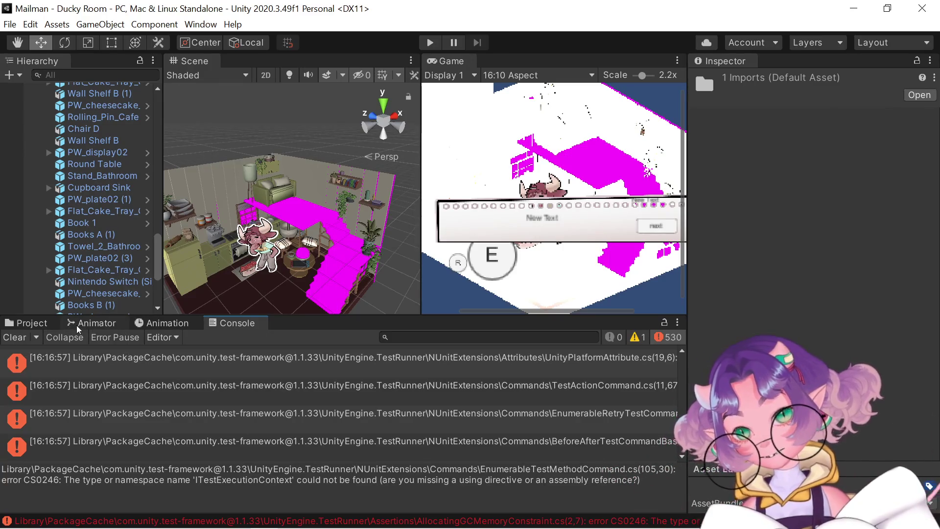
{"action": "left_click", "coordinate": [77, 325]}
{"action": "left_click", "coordinate": [31, 323]}
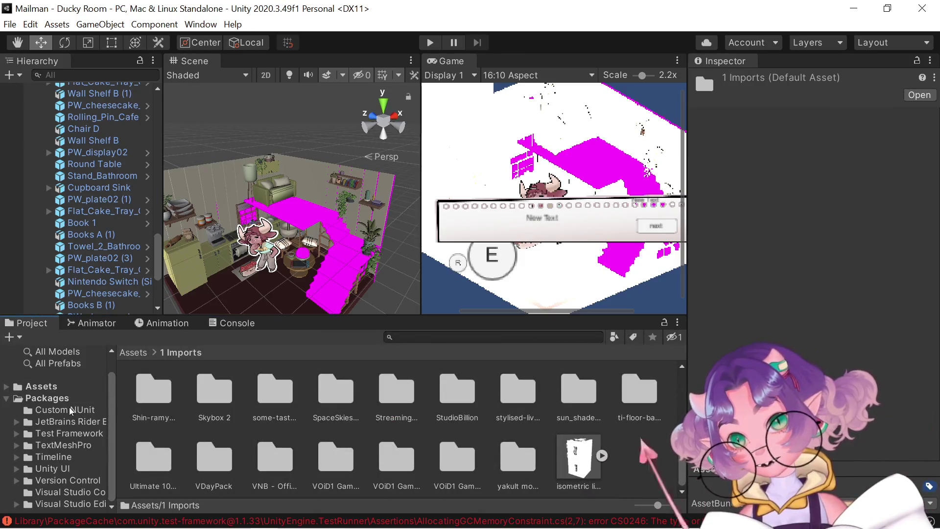
{"action": "scroll", "coordinate": [41, 370], "scroll_direction": "up", "scroll_amount": 2}
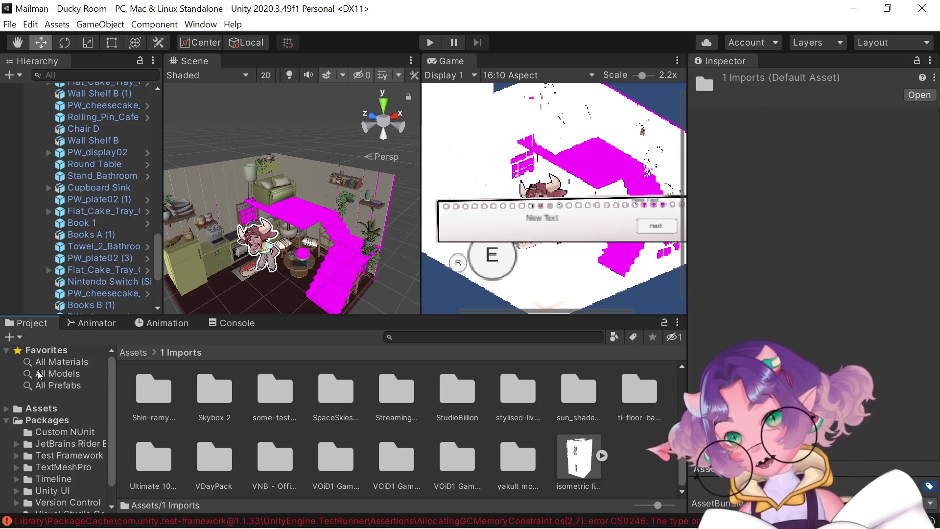
{"action": "scroll", "coordinate": [40, 374], "scroll_direction": "down", "scroll_amount": 2}
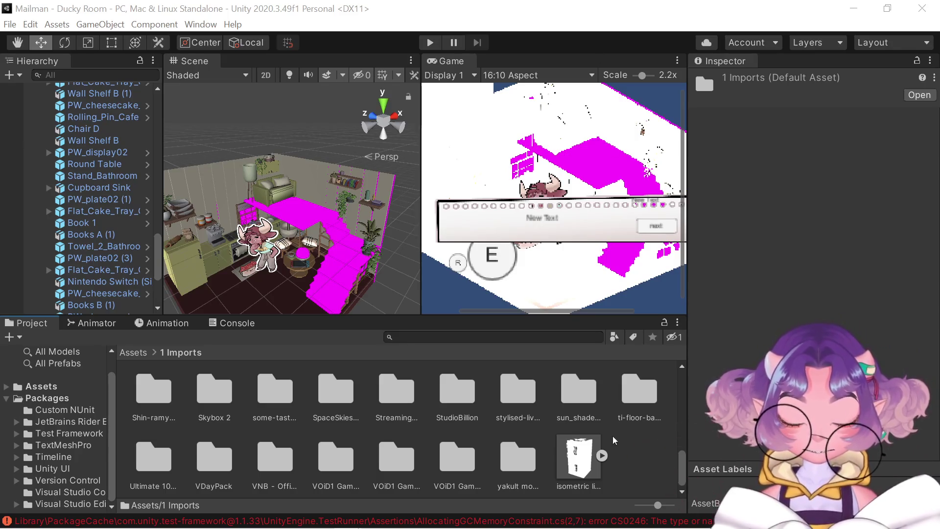
{"action": "left_click", "coordinate": [135, 353]}
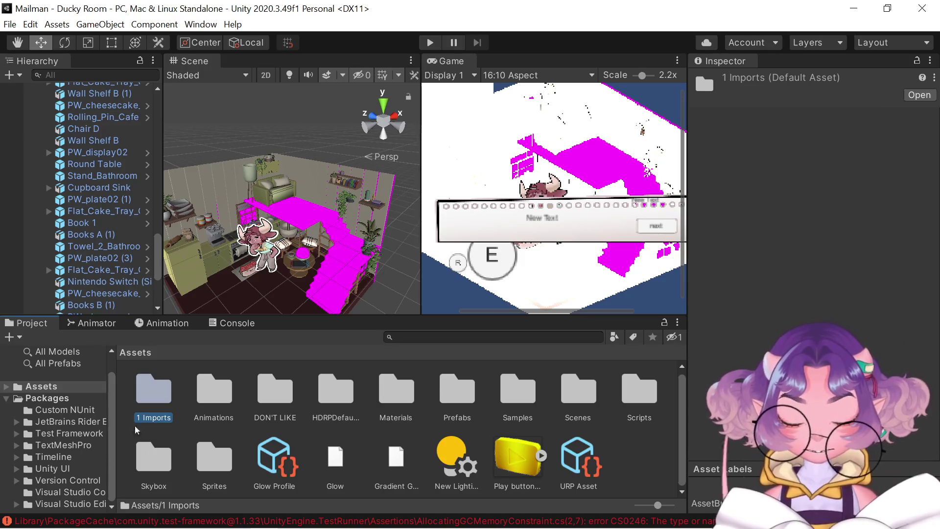
List the installed package folders, then pass through the Animator to the Console's test-framework compile errors
{"action": "left_click", "coordinate": [34, 398]}
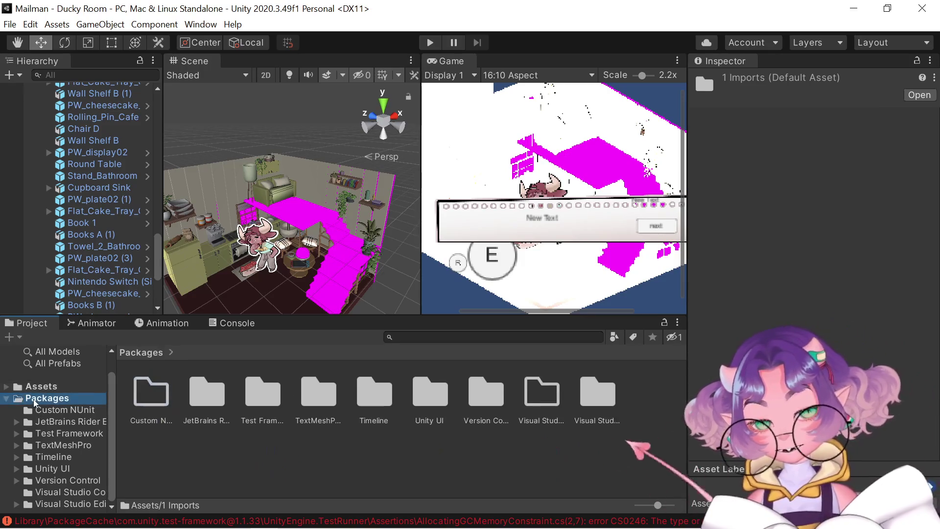
{"action": "scroll", "coordinate": [34, 398], "scroll_direction": "up", "scroll_amount": 1}
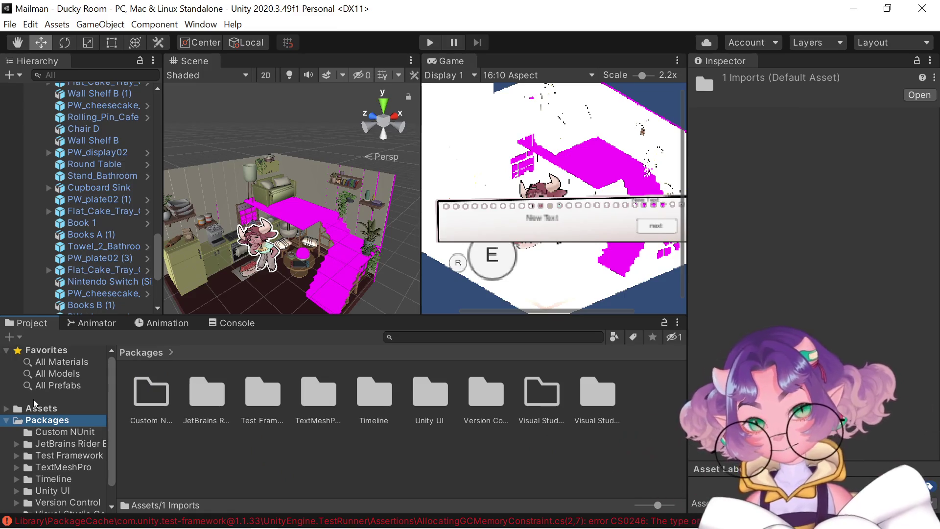
{"action": "scroll", "coordinate": [33, 399], "scroll_direction": "down", "scroll_amount": 1}
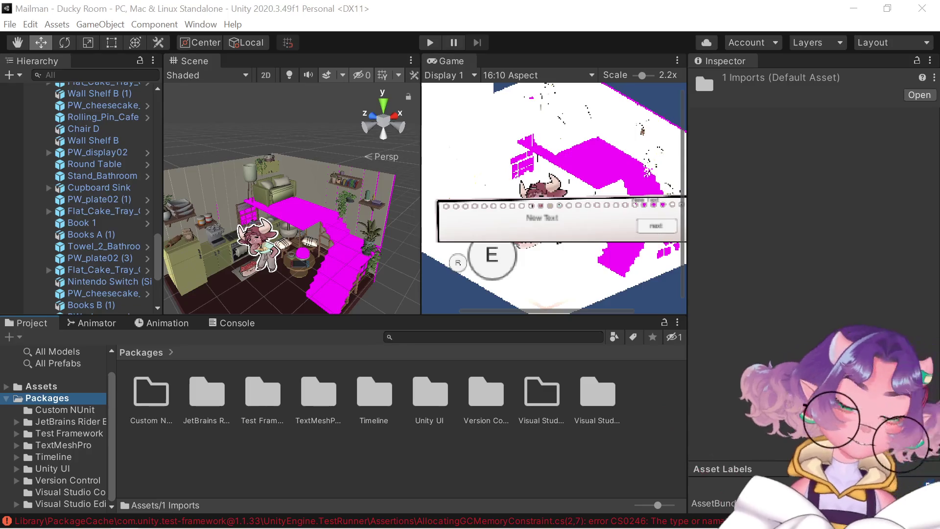
{"action": "left_click", "coordinate": [88, 325]}
{"action": "left_click", "coordinate": [237, 323]}
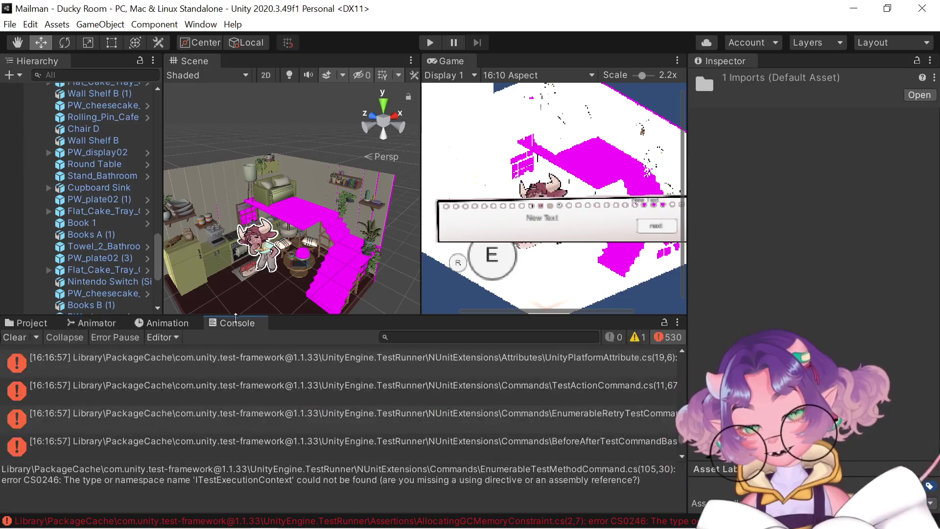
Select the BeforeAfterTestCommandBase.cs error and scroll the Console up to the UnityWorkItem.cs 'ITestAction' error
{"action": "left_click", "coordinate": [168, 445]}
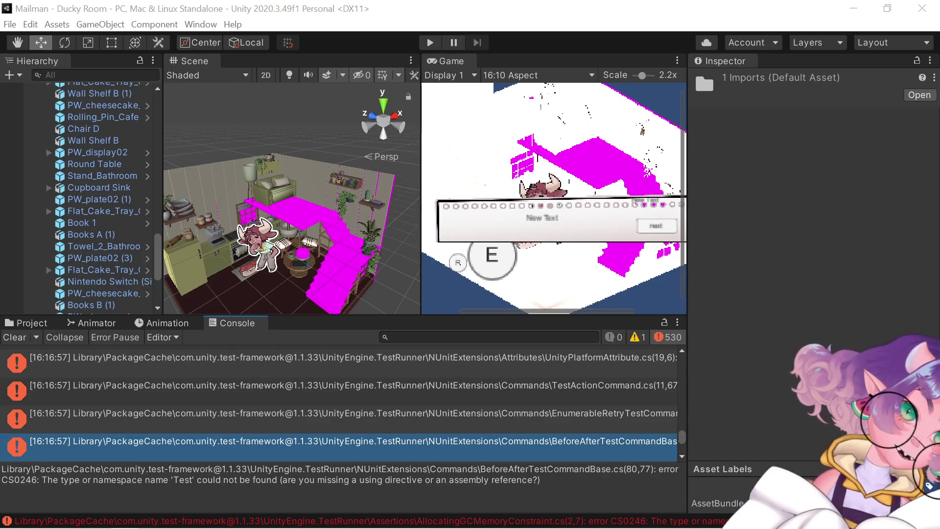
{"action": "left_click_drag", "start_coordinate": [682, 435], "coordinate": [687, 367]}
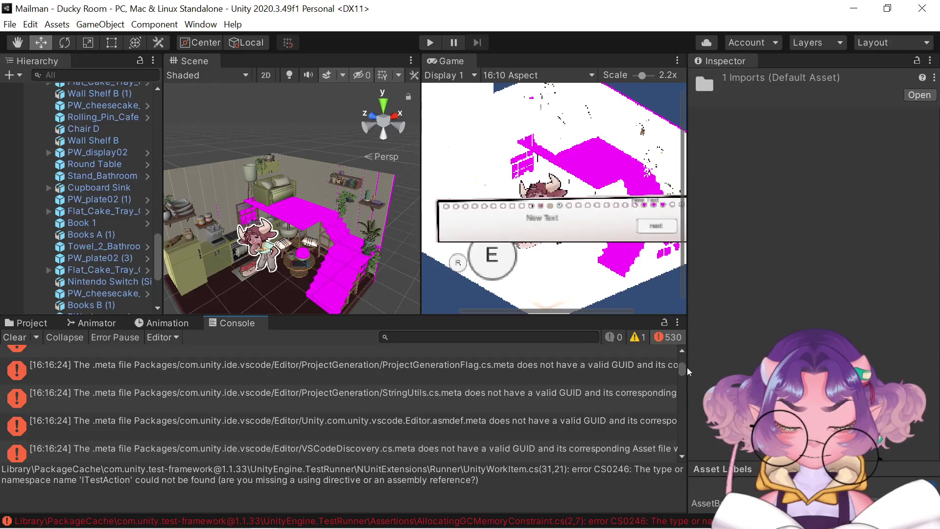
Read the ide.vscode ValidationExceptions.json.meta, package.json.meta and LICENSE.md.meta invalid-GUID warnings
{"action": "scroll", "coordinate": [271, 401], "scroll_direction": "up", "scroll_amount": 3}
{"action": "scroll", "coordinate": [271, 401], "scroll_direction": "up", "scroll_amount": 2}
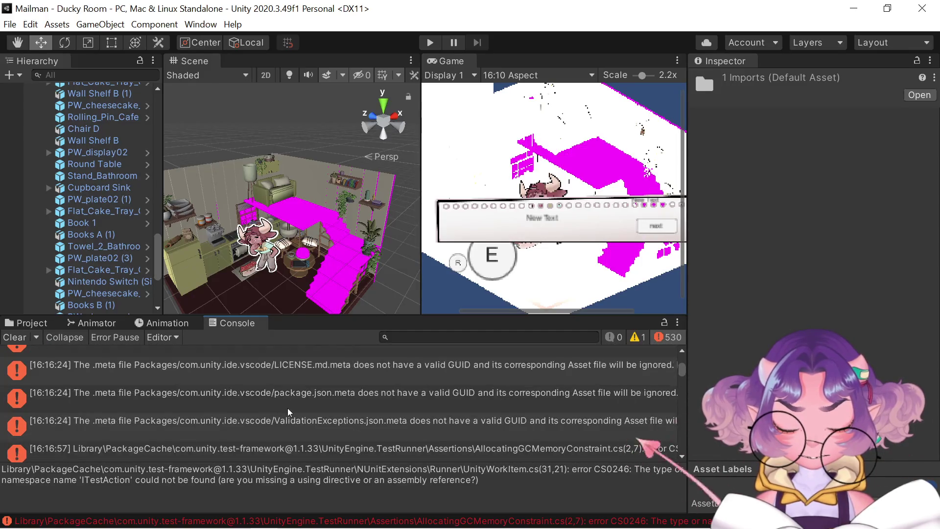
{"action": "left_click", "coordinate": [304, 420]}
{"action": "scroll", "coordinate": [319, 448], "scroll_direction": "down", "scroll_amount": 1}
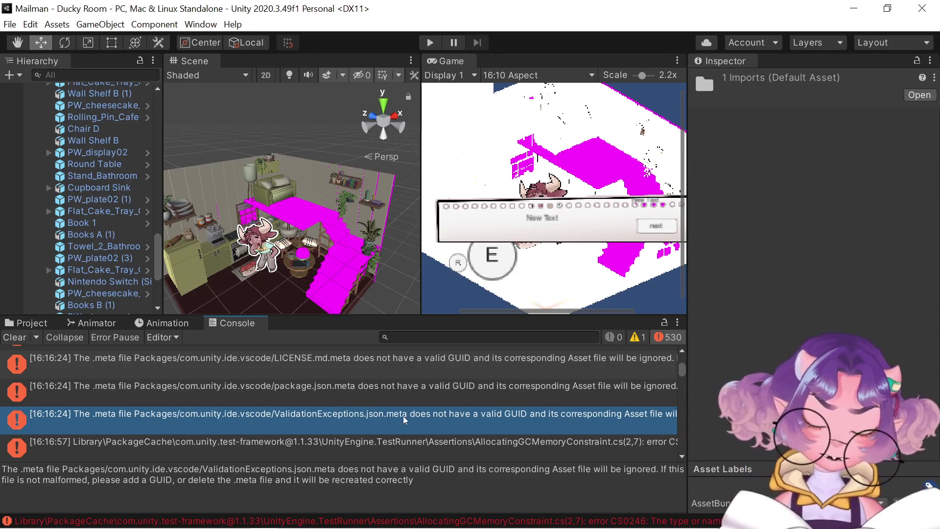
{"action": "left_click", "coordinate": [337, 393]}
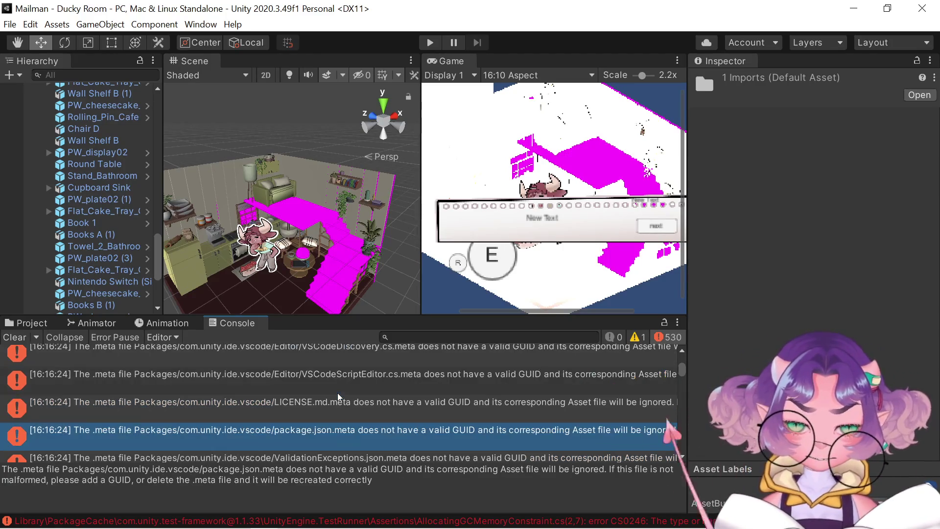
{"action": "scroll", "coordinate": [337, 393], "scroll_direction": "up", "scroll_amount": 2}
{"action": "left_click", "coordinate": [347, 411]}
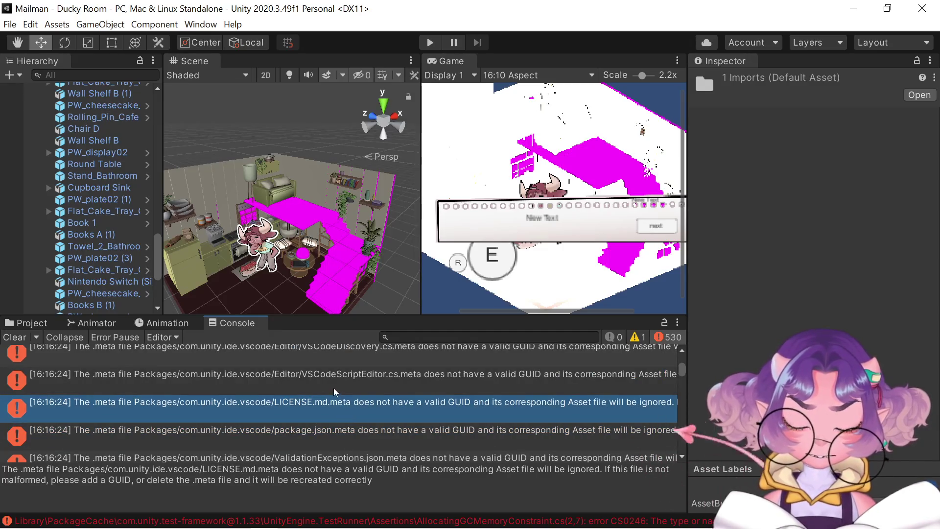
Scroll the Console list down to the com.unity.ext.nunit .meta GUID errors
{"action": "scroll", "coordinate": [333, 388], "scroll_direction": "up", "scroll_amount": 3}
{"action": "scroll", "coordinate": [334, 387], "scroll_direction": "up", "scroll_amount": 10}
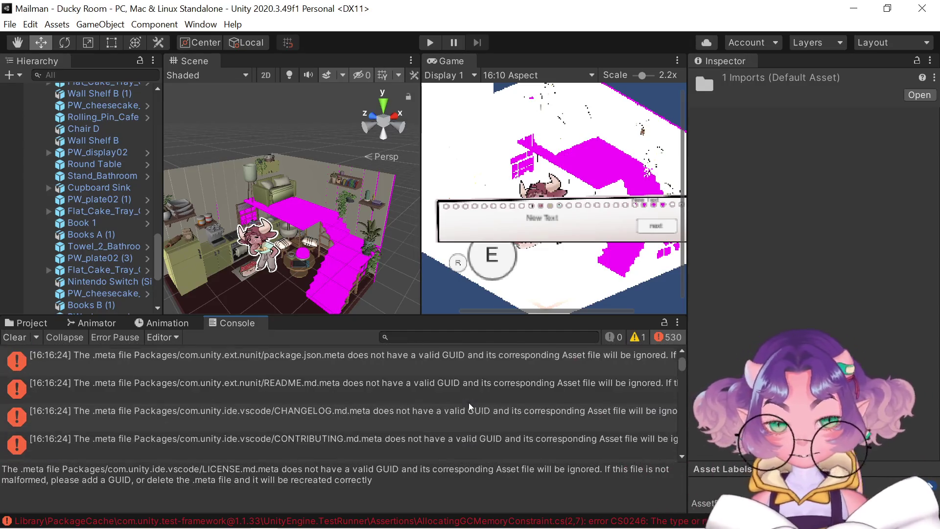
{"action": "scroll", "coordinate": [468, 402], "scroll_direction": "down", "scroll_amount": 12}
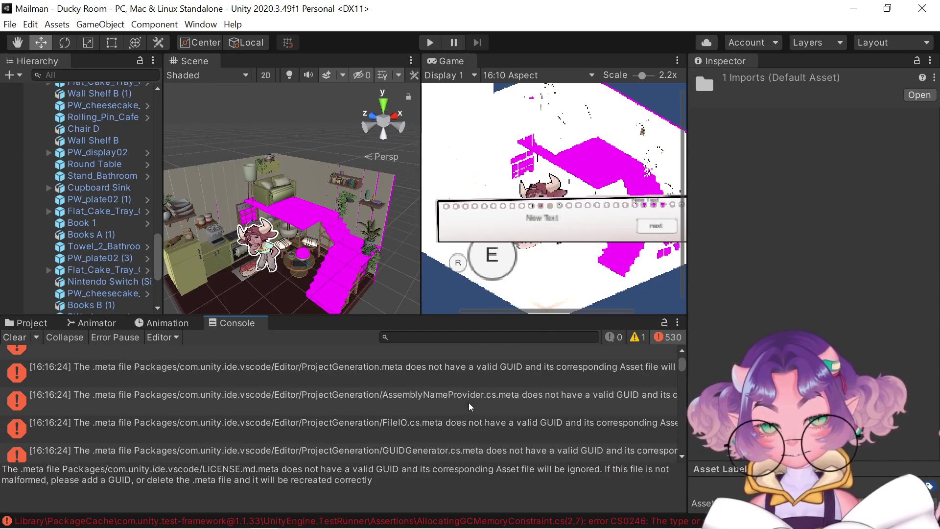
{"action": "scroll", "coordinate": [468, 402], "scroll_direction": "up", "scroll_amount": 5}
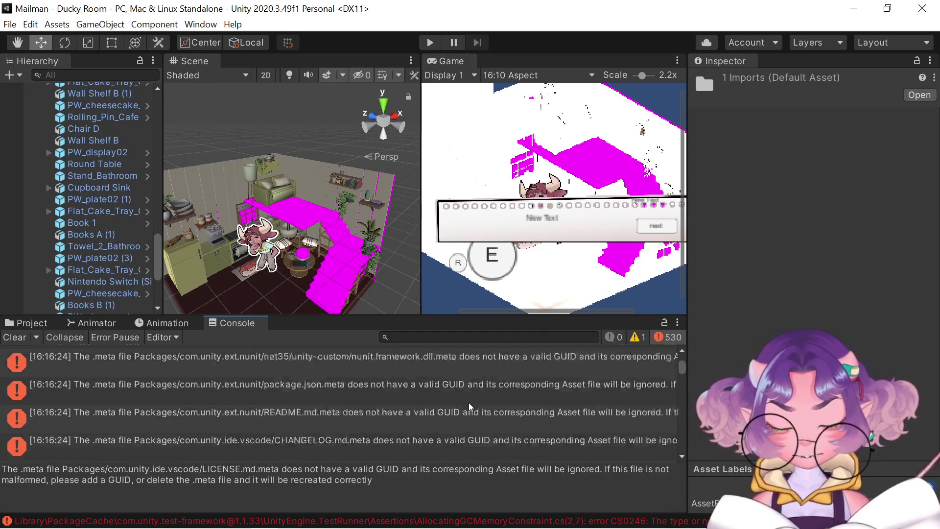
{"action": "scroll", "coordinate": [469, 403], "scroll_direction": "down", "scroll_amount": 5}
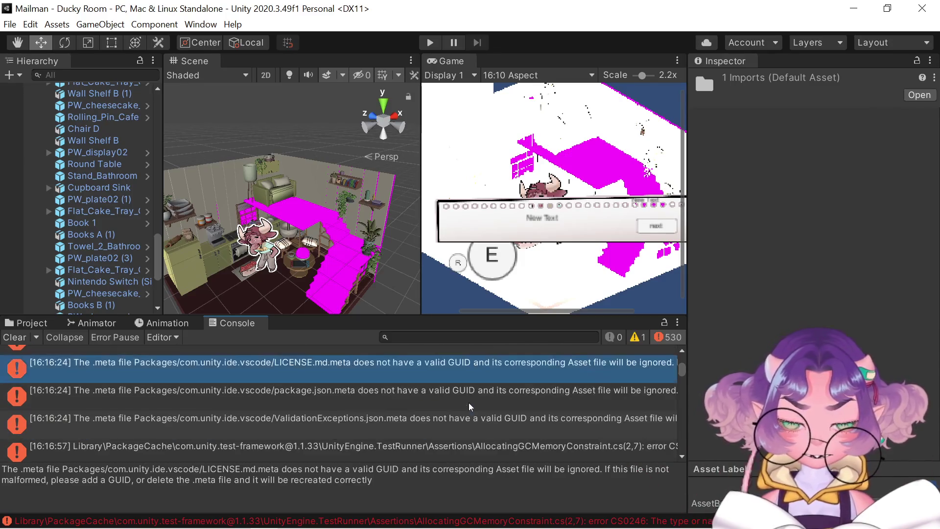
{"action": "scroll", "coordinate": [468, 402], "scroll_direction": "down", "scroll_amount": 6}
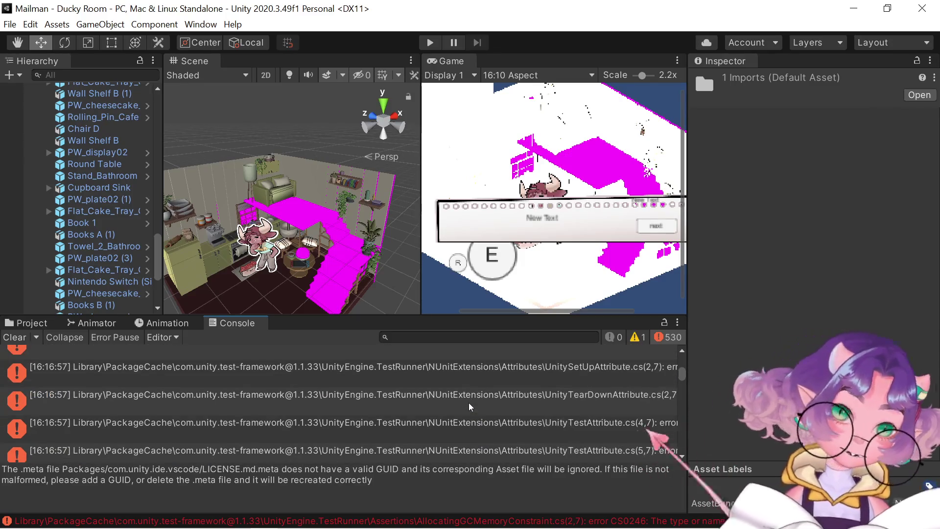
{"action": "scroll", "coordinate": [469, 403], "scroll_direction": "down", "scroll_amount": 3}
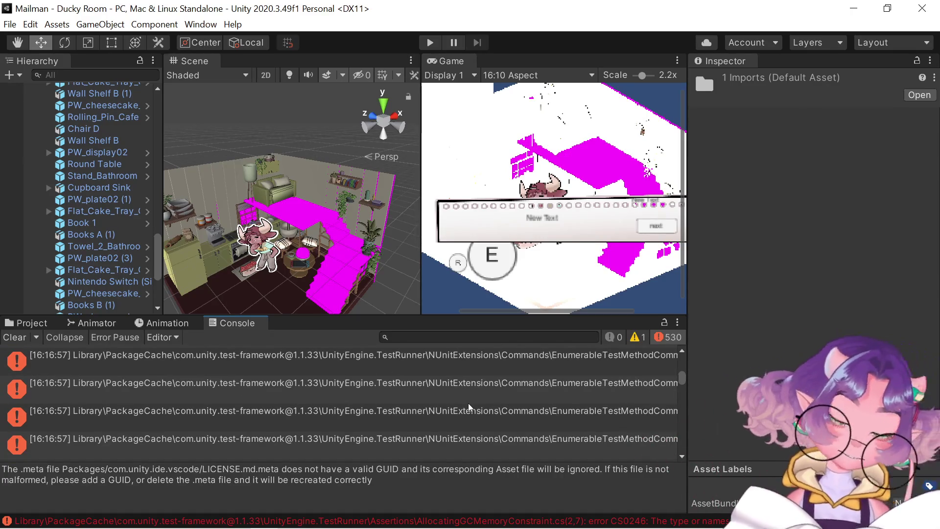
{"action": "scroll", "coordinate": [463, 413], "scroll_direction": "down", "scroll_amount": 4}
{"action": "scroll", "coordinate": [457, 428], "scroll_direction": "down", "scroll_amount": 10}
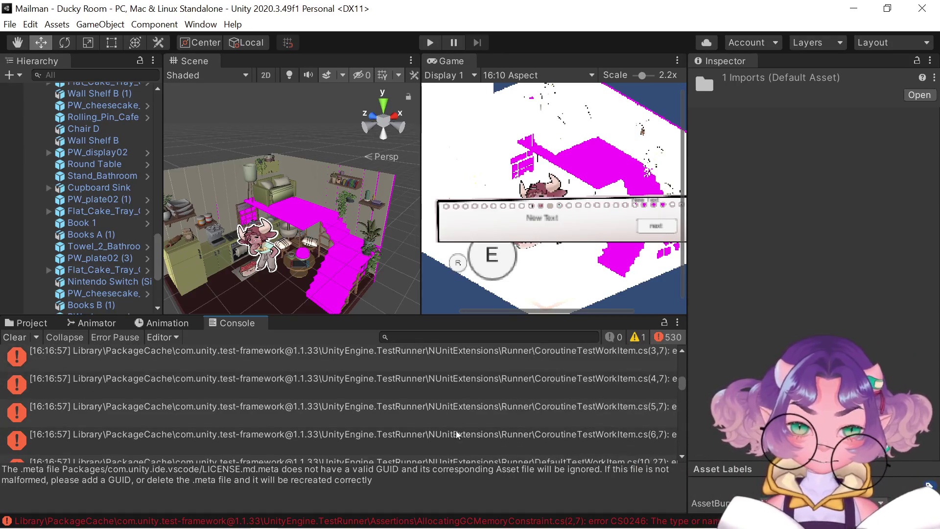
{"action": "mouse_move", "coordinate": [682, 384]}
{"action": "left_mouse_down"}
{"action": "mouse_move", "coordinate": [676, 456]}
{"action": "mouse_move", "coordinate": [663, 380]}
{"action": "mouse_move", "coordinate": [665, 477]}
{"action": "mouse_move", "coordinate": [653, 347]}
{"action": "mouse_move", "coordinate": [689, 480]}
{"action": "mouse_move", "coordinate": [686, 330]}
{"action": "left_mouse_up"}
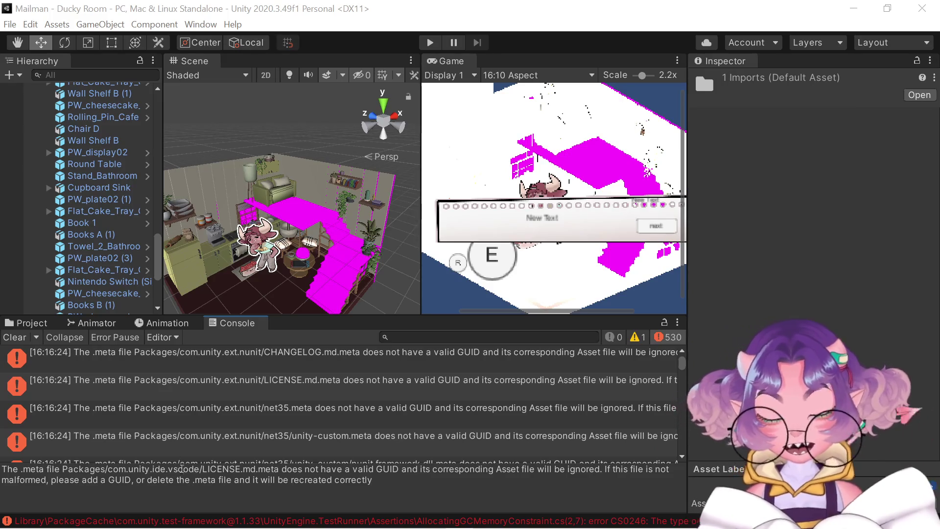
Read the ext.nunit CHANGELOG.md.meta GUID error, then lower the Console splitter to enlarge the Scene and Game views
{"action": "left_click", "coordinate": [155, 354]}
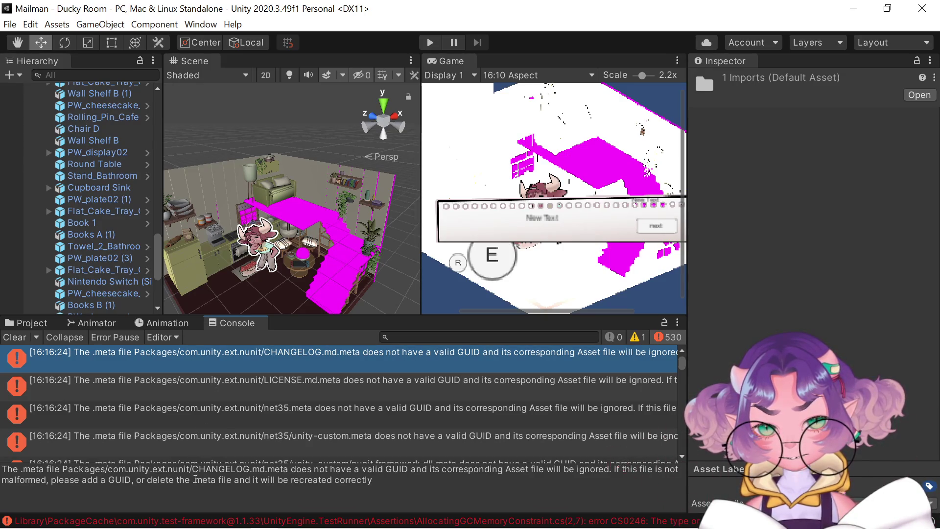
{"action": "mouse_move", "coordinate": [108, 470]}
{"action": "left_mouse_down"}
{"action": "mouse_move", "coordinate": [212, 471]}
{"action": "mouse_move", "coordinate": [191, 471]}
{"action": "left_mouse_up"}
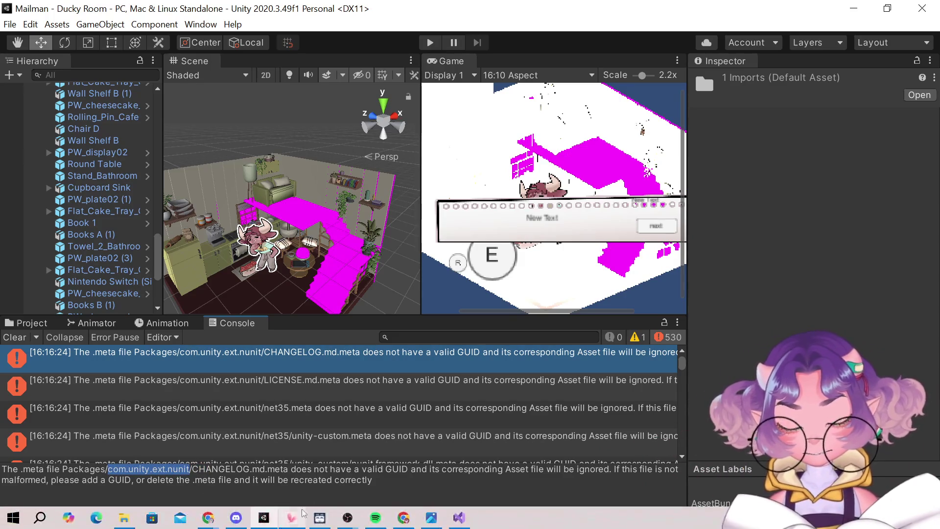
{"action": "left_click", "coordinate": [191, 471]}
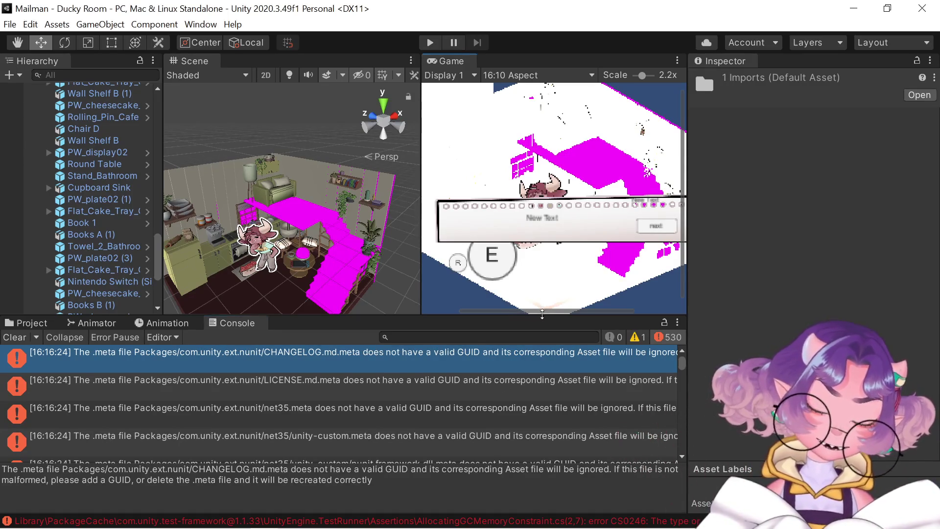
{"action": "left_click_drag", "start_coordinate": [546, 316], "coordinate": [543, 327]}
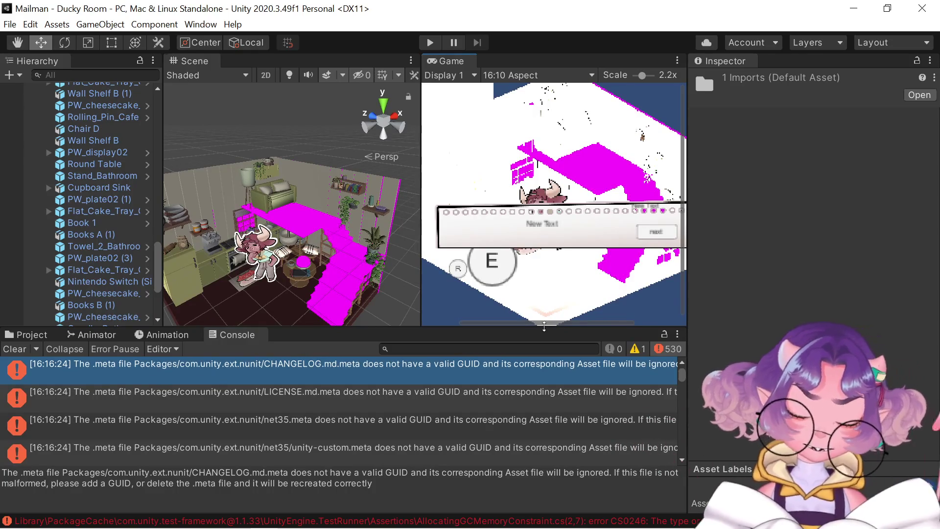
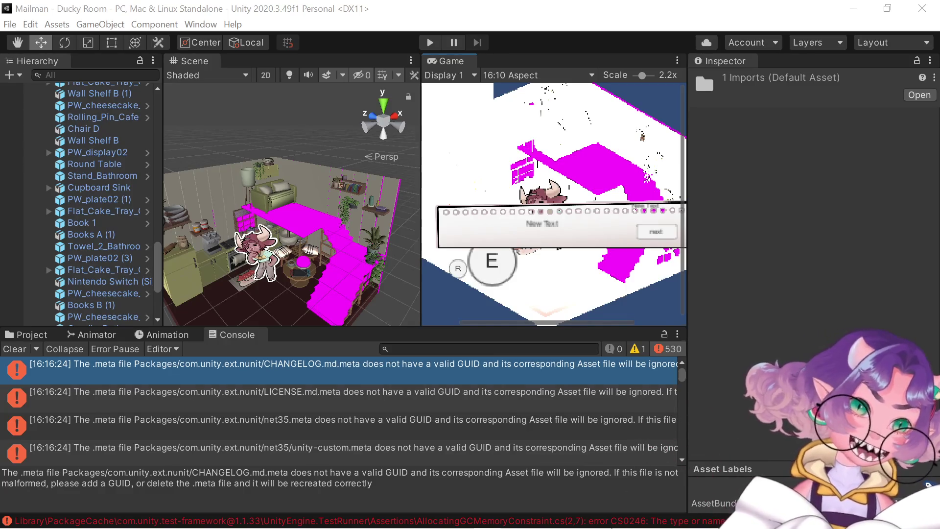
Compare the error details of the nunit LICENSE.md.meta, net35.meta and net35/unity-custom.meta entries
{"action": "mouse_move", "coordinate": [611, 527]}
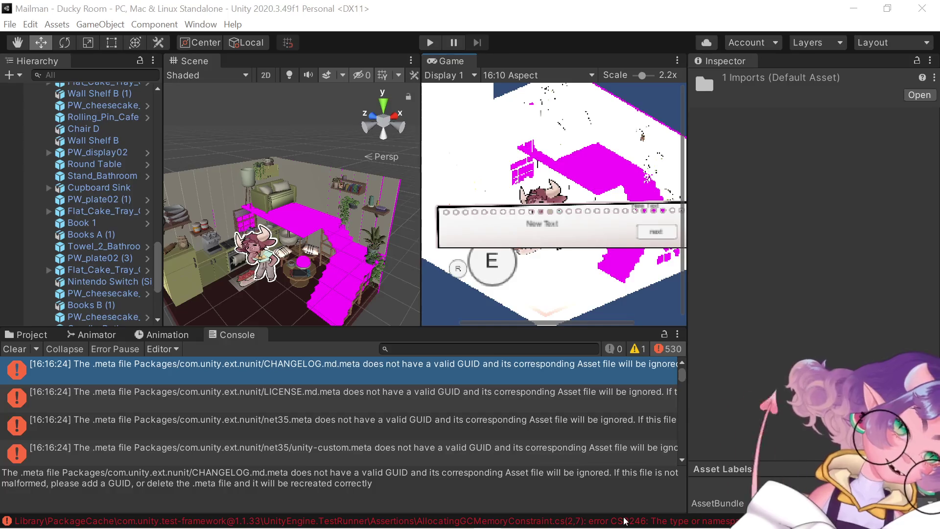
{"action": "mouse_move", "coordinate": [653, 528]}
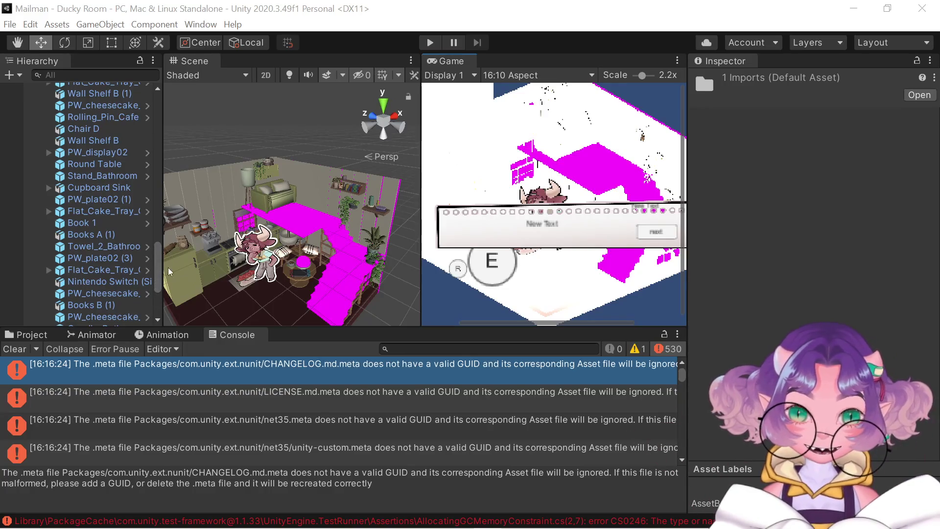
{"action": "scroll", "coordinate": [341, 401], "scroll_direction": "down", "scroll_amount": 5}
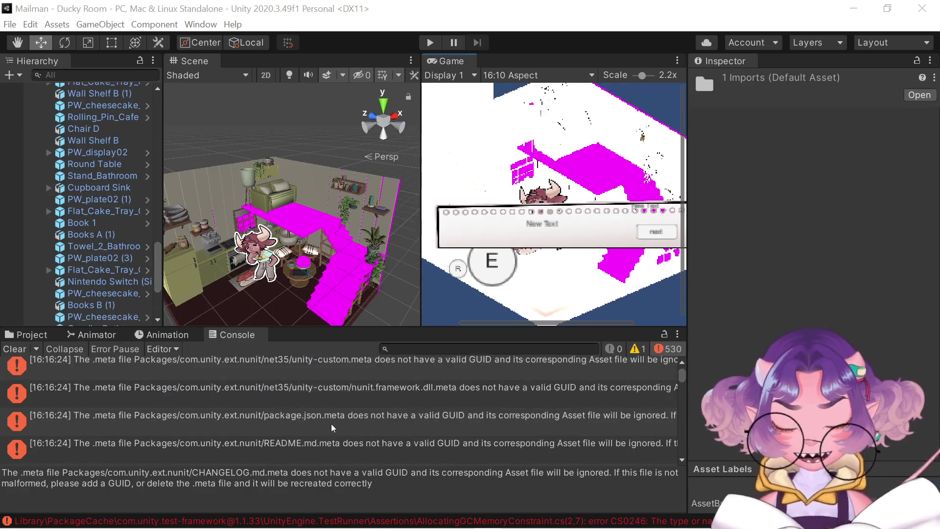
{"action": "scroll", "coordinate": [331, 424], "scroll_direction": "up", "scroll_amount": 5}
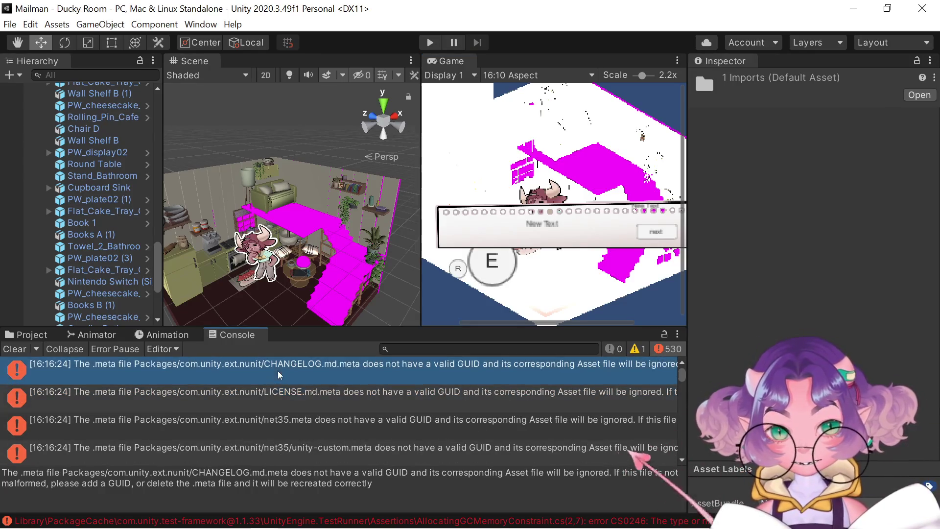
{"action": "left_click", "coordinate": [280, 394]}
{"action": "left_click", "coordinate": [292, 421]}
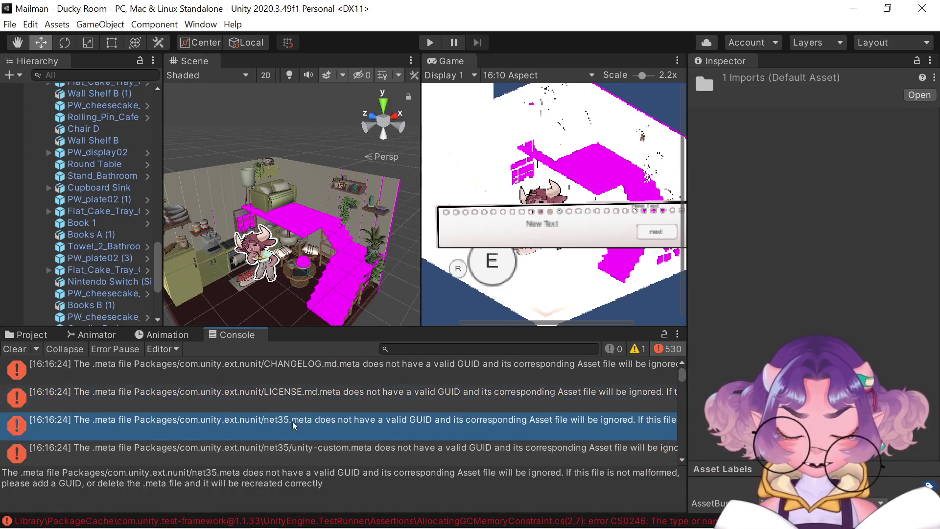
{"action": "left_click", "coordinate": [292, 449]}
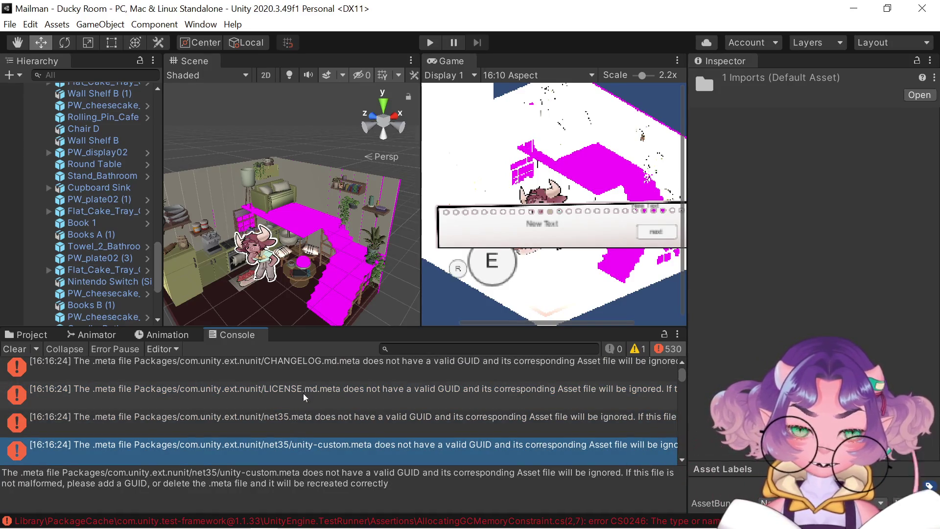
Check the vscode LICENSE.md.meta error, then settle back on the nunit LICENSE.md.meta error's full message
{"action": "scroll", "coordinate": [304, 396], "scroll_direction": "down", "scroll_amount": 10}
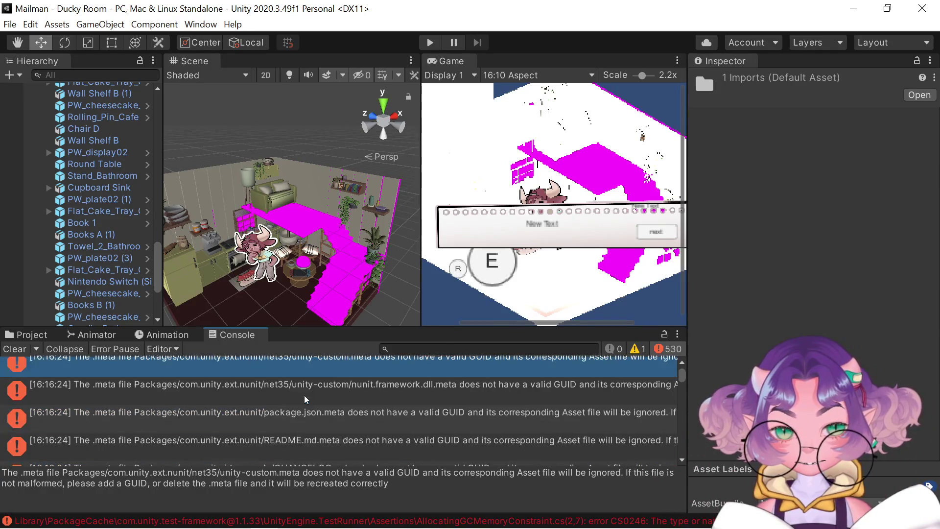
{"action": "scroll", "coordinate": [304, 395], "scroll_direction": "down", "scroll_amount": 5}
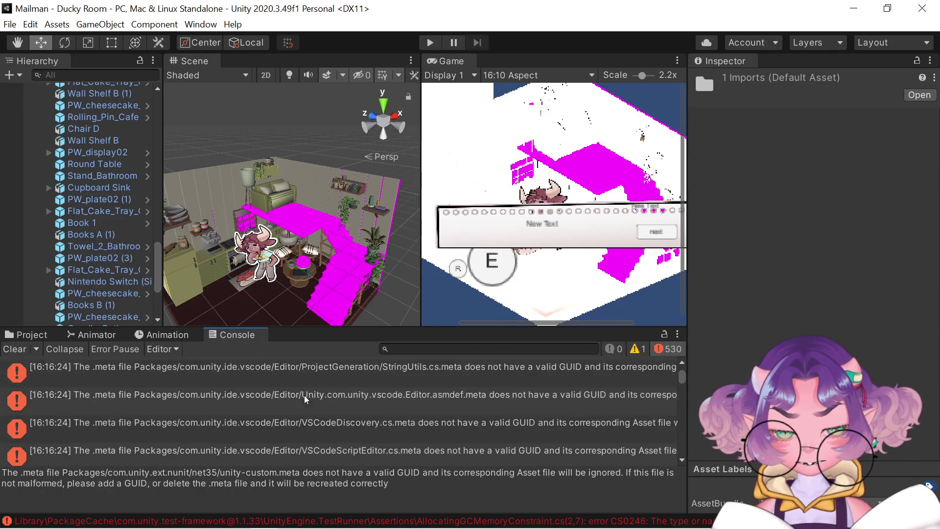
{"action": "scroll", "coordinate": [304, 395], "scroll_direction": "up", "scroll_amount": 2}
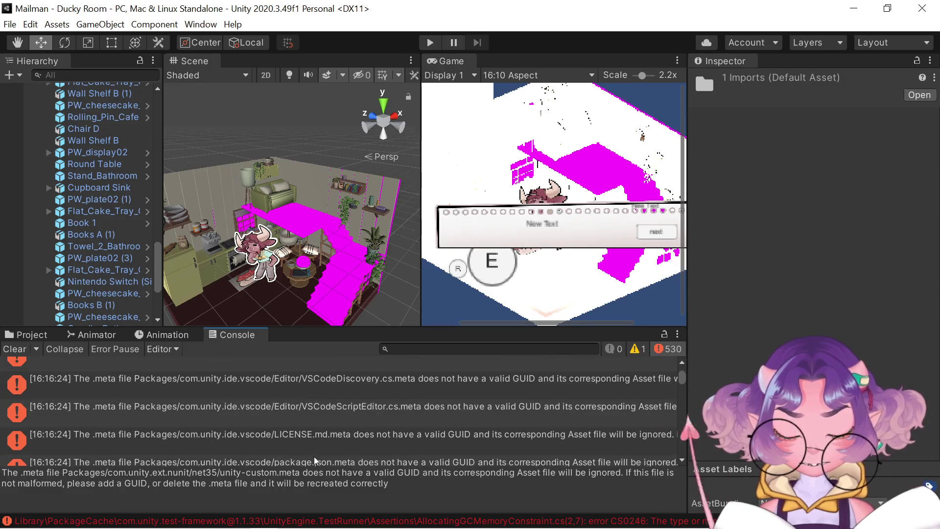
{"action": "left_click", "coordinate": [318, 443]}
{"action": "scroll", "coordinate": [317, 442], "scroll_direction": "up", "scroll_amount": 10}
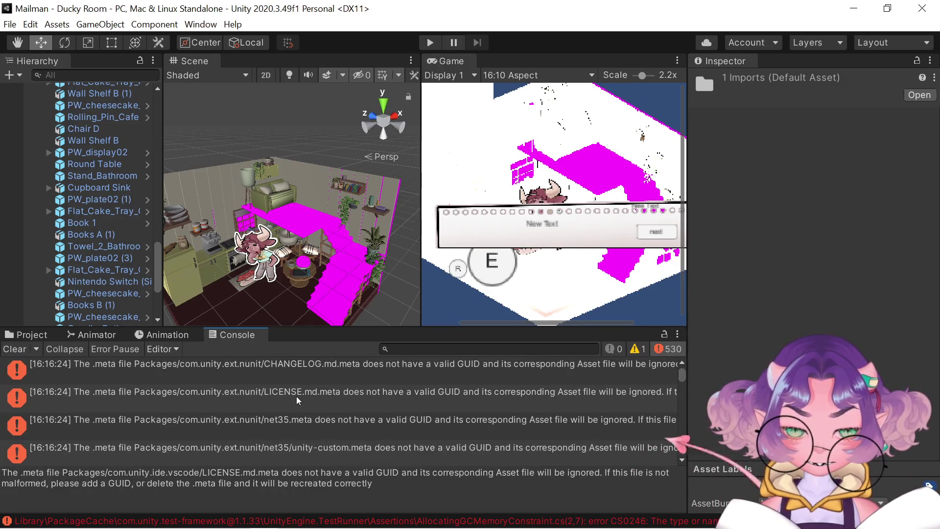
{"action": "left_click", "coordinate": [296, 396]}
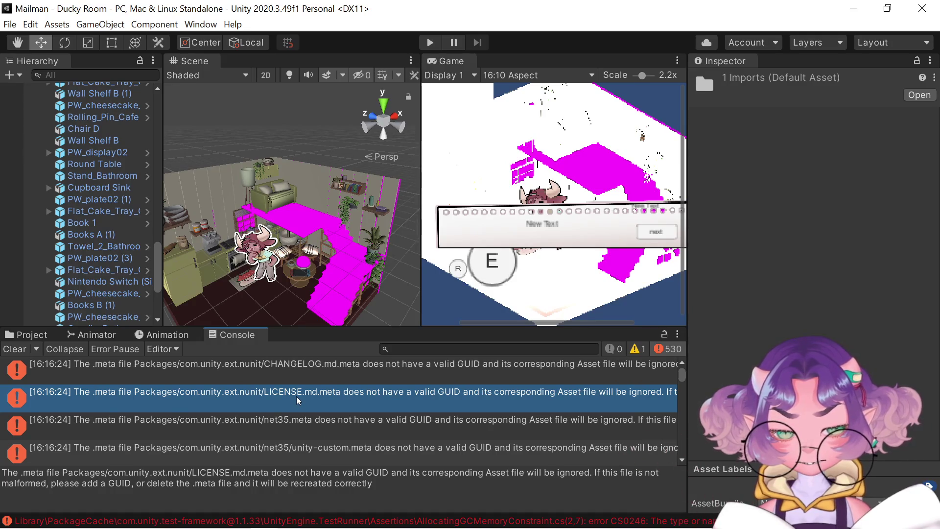
{"action": "scroll", "coordinate": [296, 396], "scroll_direction": "down", "scroll_amount": 3}
{"action": "scroll", "coordinate": [295, 395], "scroll_direction": "down", "scroll_amount": 4}
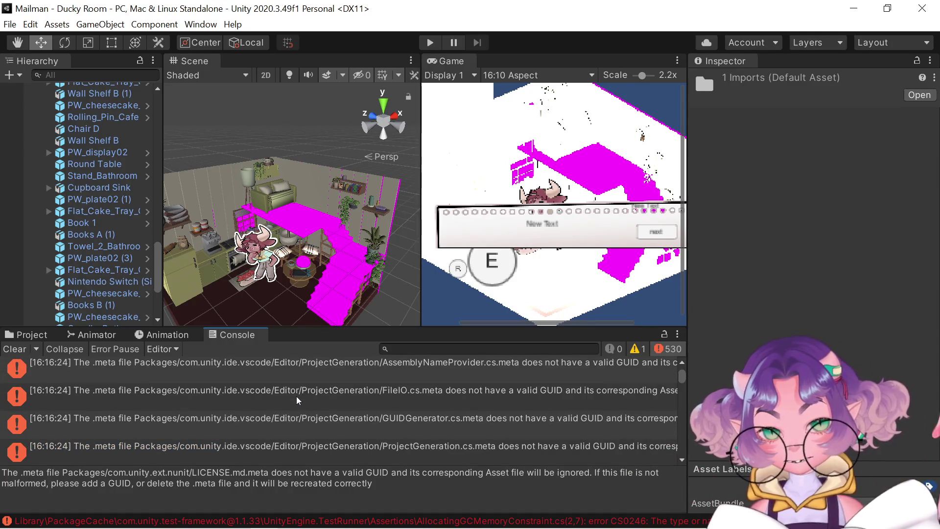
{"action": "scroll", "coordinate": [297, 397], "scroll_direction": "down", "scroll_amount": 3}
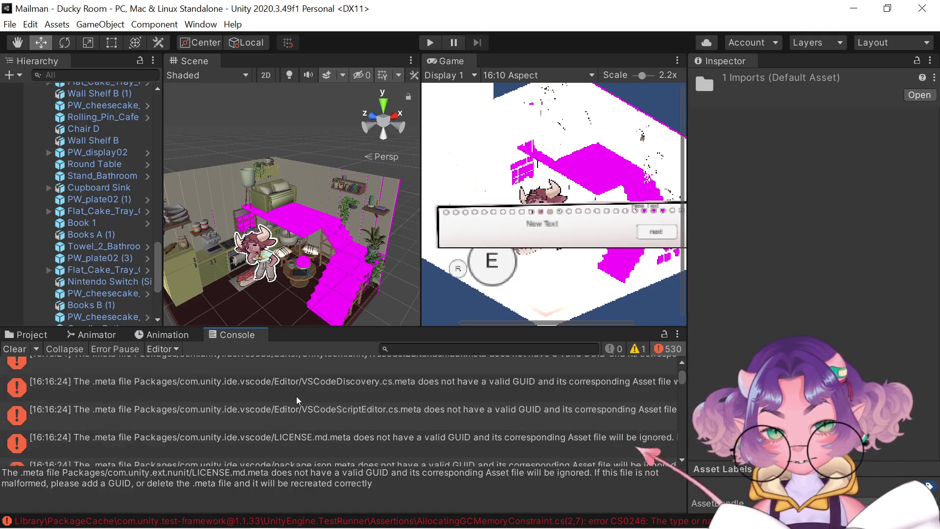
{"action": "left_click", "coordinate": [304, 438]}
{"action": "scroll", "coordinate": [304, 436], "scroll_direction": "up", "scroll_amount": 2}
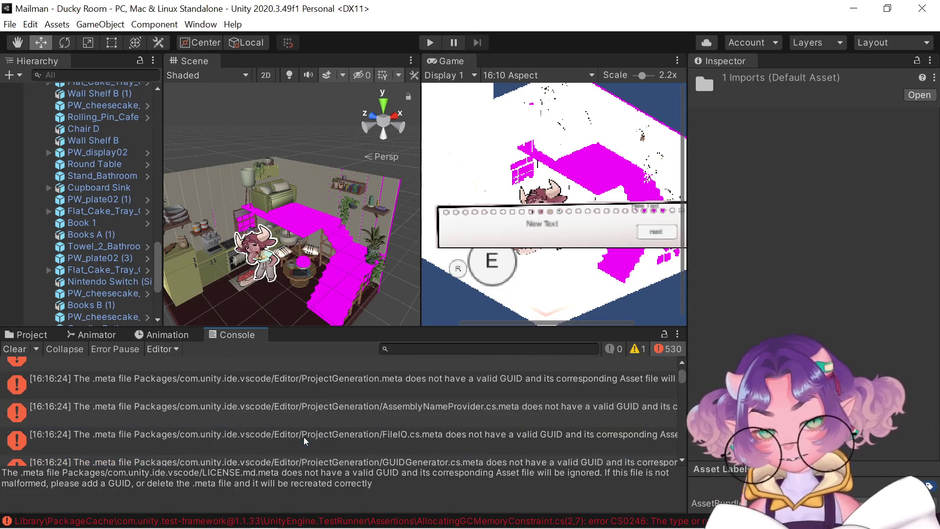
{"action": "scroll", "coordinate": [303, 437], "scroll_direction": "down", "scroll_amount": 5}
{"action": "left_click", "coordinate": [291, 399]}
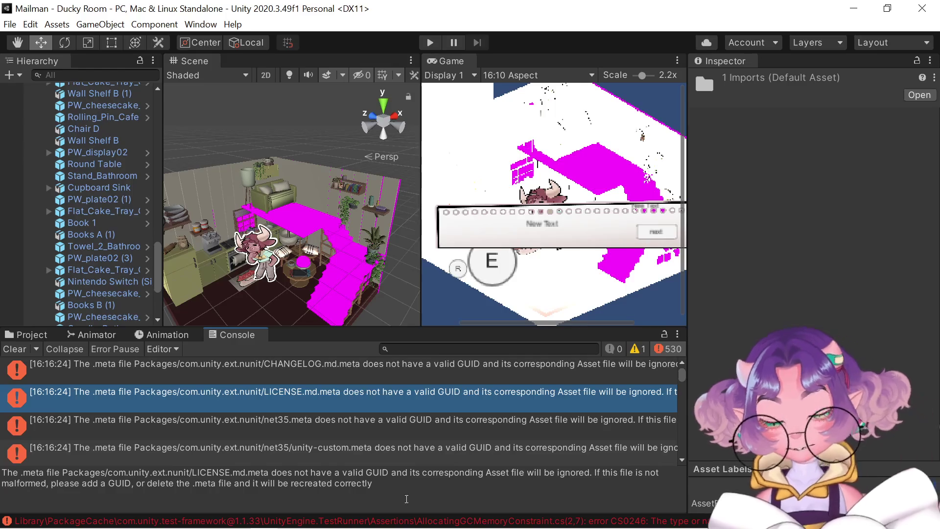
Select the full LICENSE.md.meta invalid-GUID message text and scroll further down the Console
{"action": "left_click_drag", "start_coordinate": [406, 498], "coordinate": [100, 454]}
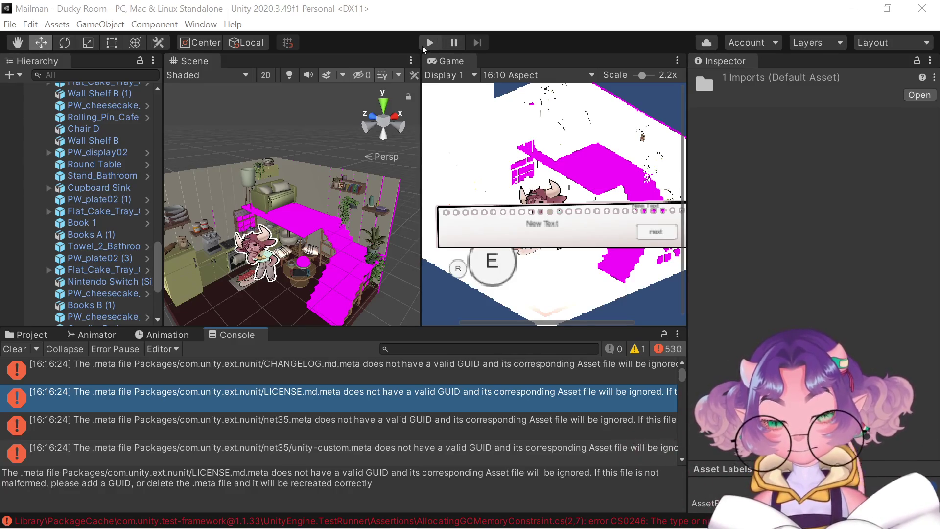
{"action": "scroll", "coordinate": [230, 398], "scroll_direction": "down", "scroll_amount": 10}
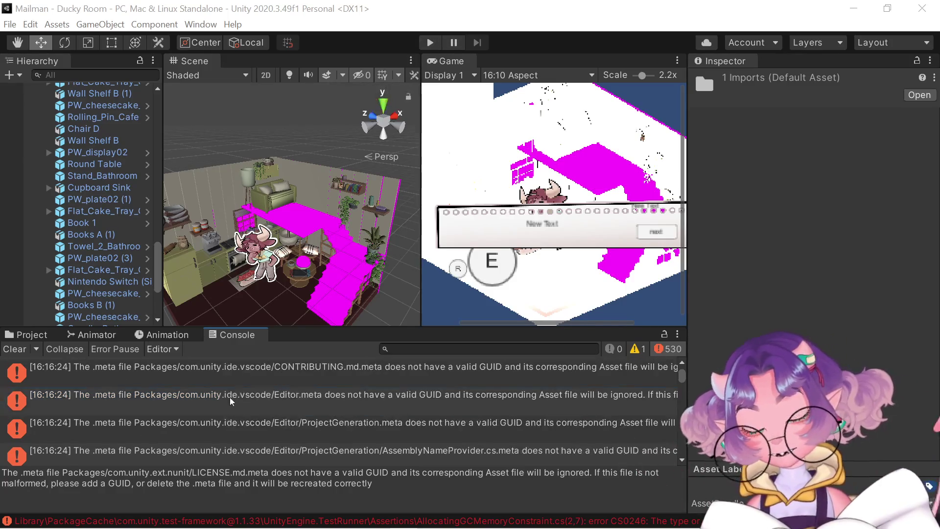
{"action": "scroll", "coordinate": [232, 405], "scroll_direction": "down", "scroll_amount": 3}
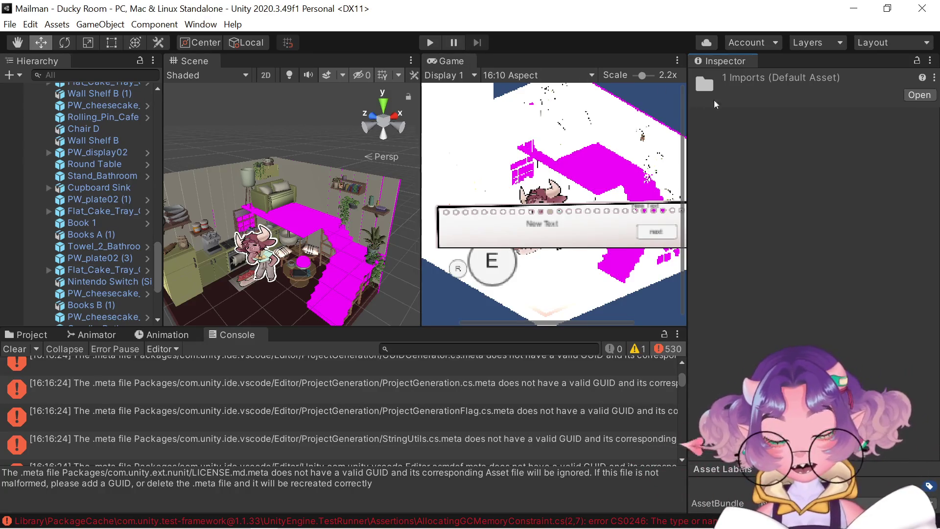
Close the Unity editor to restart the Mailman project
{"action": "left_click", "coordinate": [928, 13]}
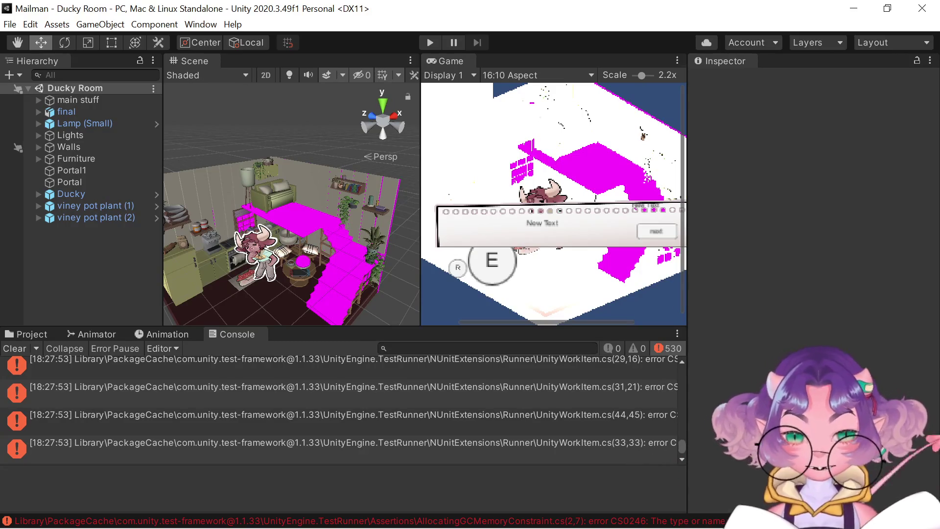
Scroll through the Console's invalid-GUID .meta errors for the nunit and vscode packages
{"action": "scroll", "coordinate": [530, 449], "scroll_direction": "up", "scroll_amount": 5}
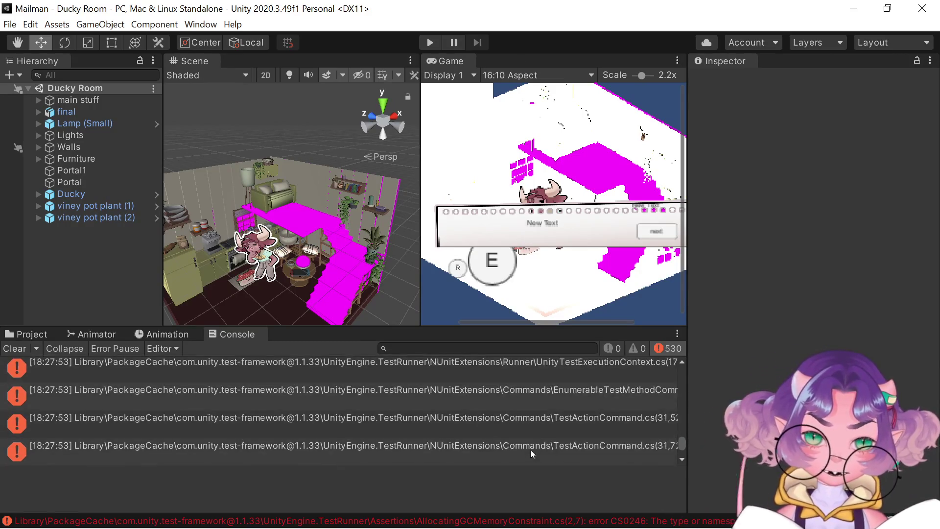
{"action": "left_click_drag", "start_coordinate": [681, 436], "coordinate": [682, 355]}
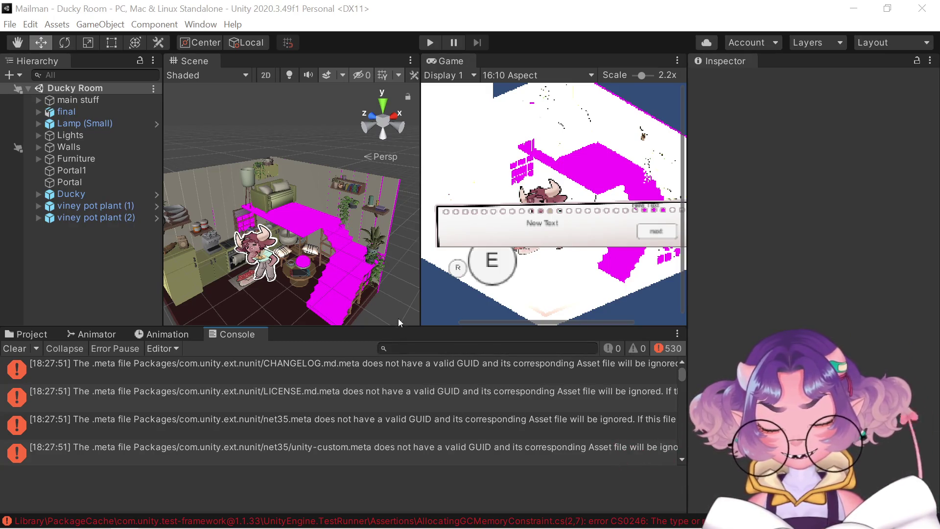
{"action": "scroll", "coordinate": [478, 399], "scroll_direction": "down", "scroll_amount": 5}
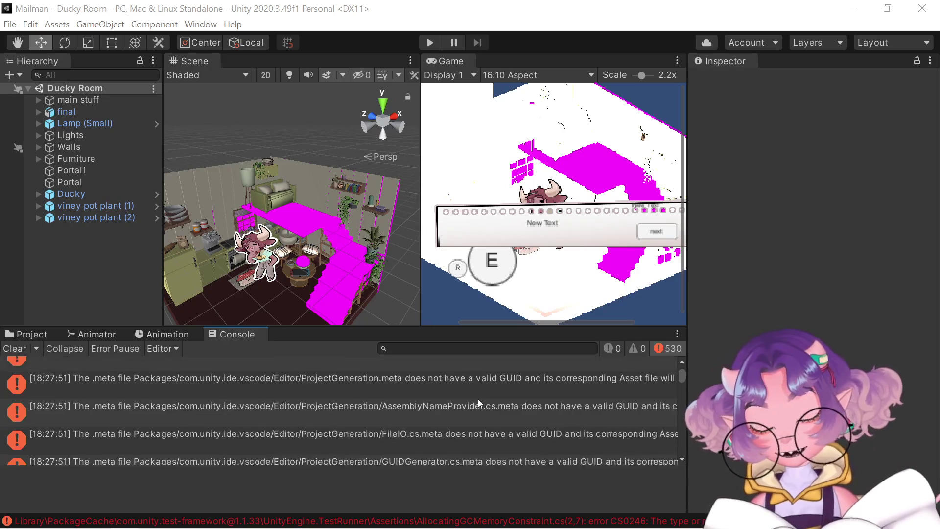
Show the net35.meta error's full message, select the com.unity.ext.nunit path, then switch to another window
{"action": "scroll", "coordinate": [477, 399], "scroll_direction": "up", "scroll_amount": 5}
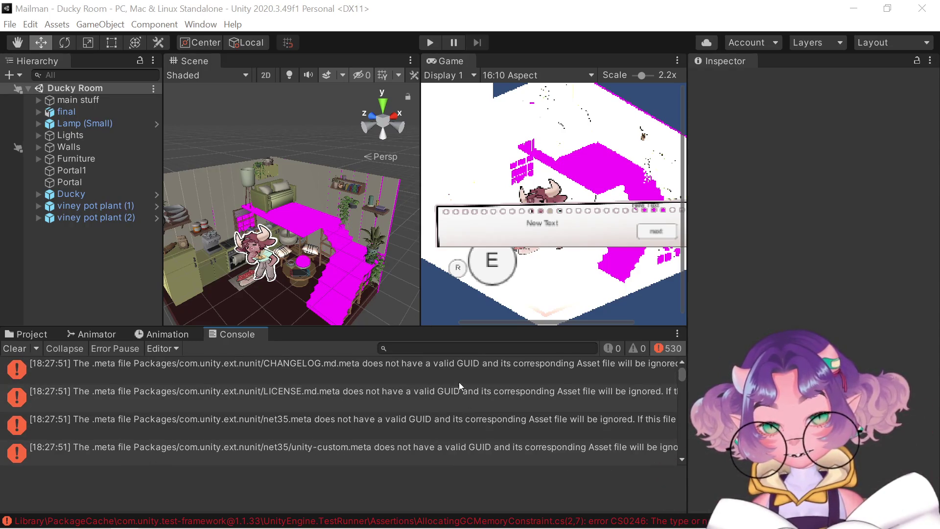
{"action": "left_click", "coordinate": [436, 363]}
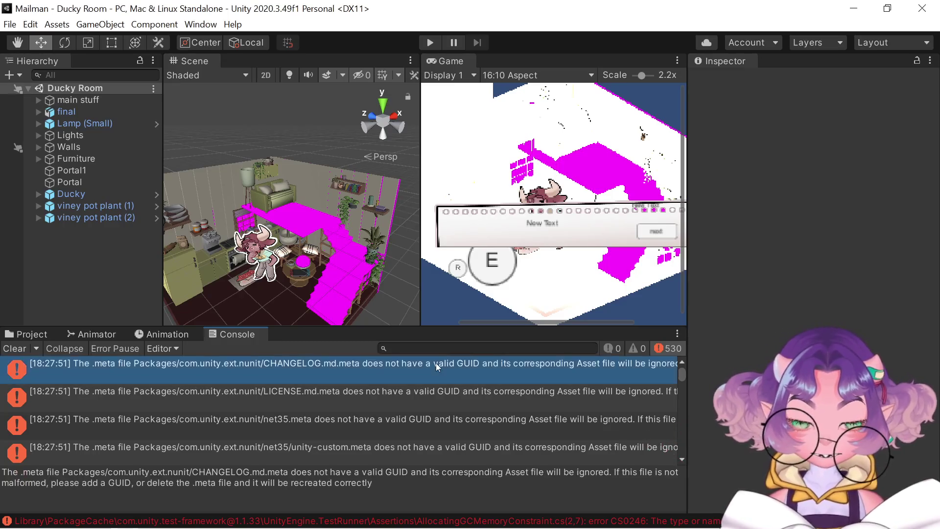
{"action": "left_click", "coordinate": [497, 418]}
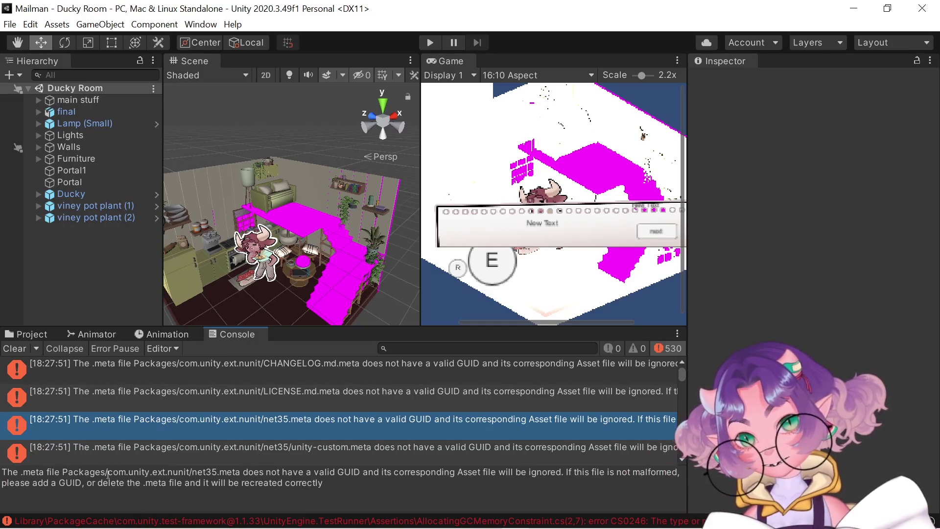
{"action": "mouse_move", "coordinate": [3, 471]}
{"action": "left_mouse_down"}
{"action": "mouse_move", "coordinate": [211, 472]}
{"action": "mouse_move", "coordinate": [189, 472]}
{"action": "left_mouse_up"}
{"action": "left_click", "coordinate": [190, 471]}
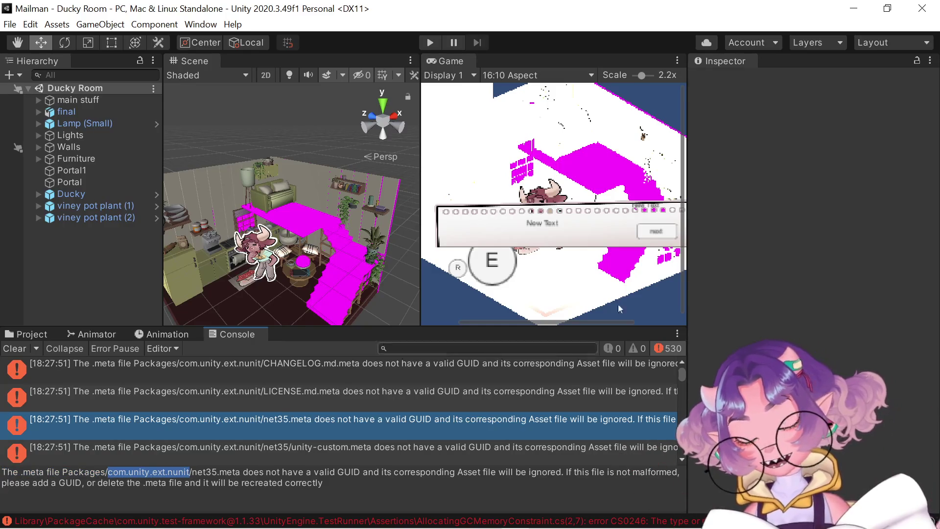
{"action": "key", "text": "alt+Tab"}
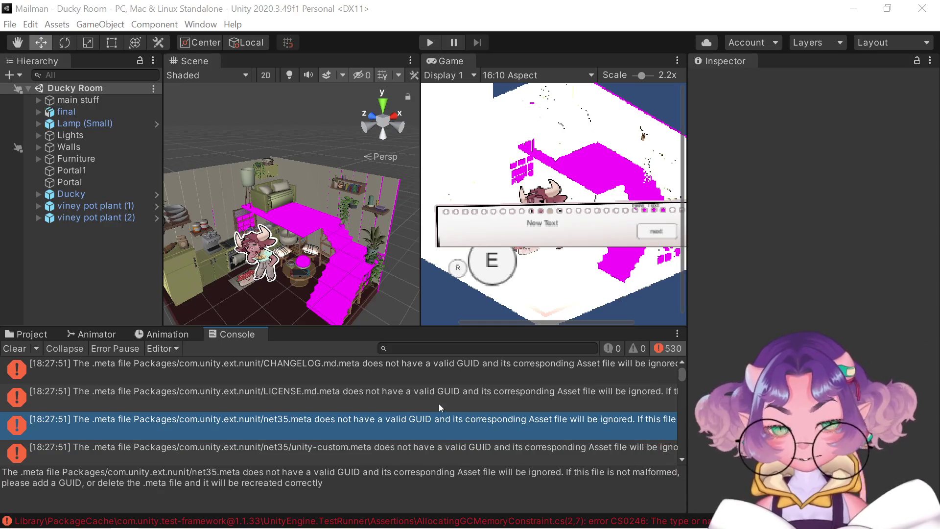
Scroll through the CS0246 test-framework compile errors, such as CompositeWorkItem.cs, in the Console
{"action": "scroll", "coordinate": [368, 383], "scroll_direction": "down", "scroll_amount": 2}
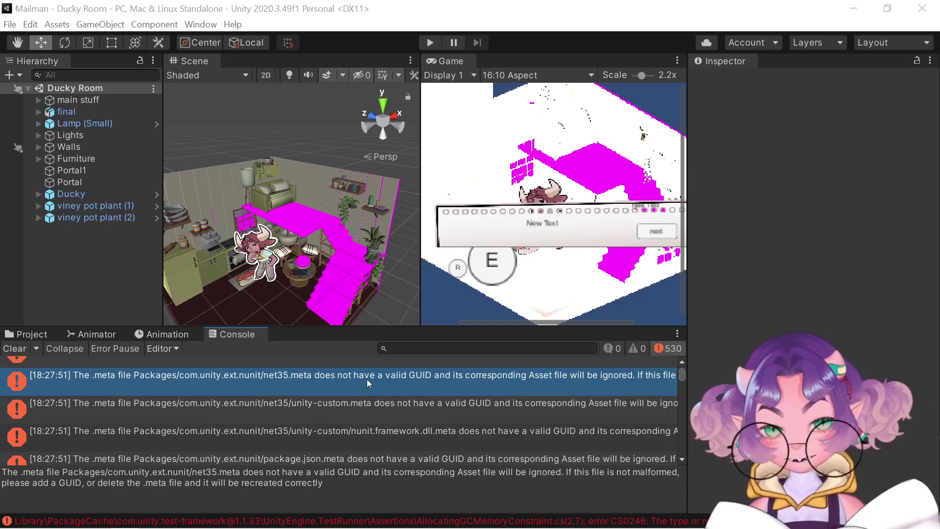
{"action": "scroll", "coordinate": [245, 377], "scroll_direction": "down", "scroll_amount": 5}
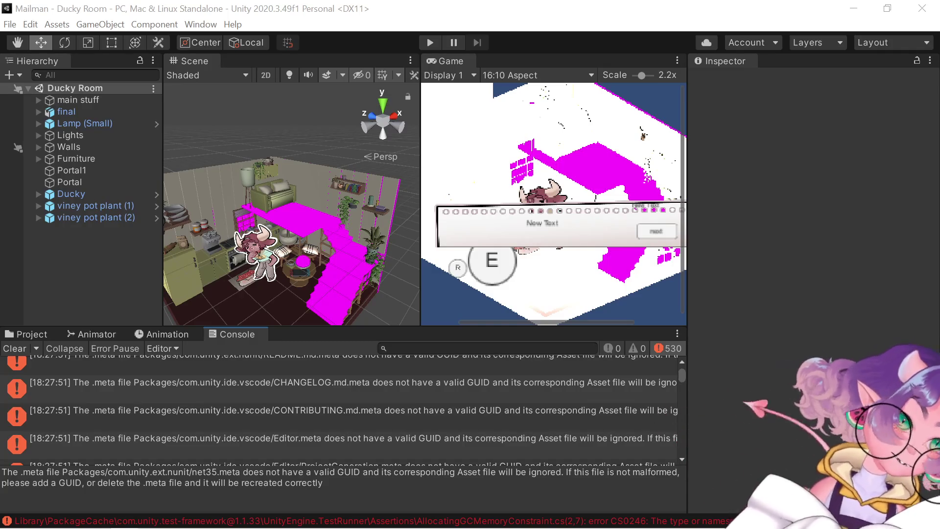
{"action": "scroll", "coordinate": [470, 410], "scroll_direction": "down", "scroll_amount": 5}
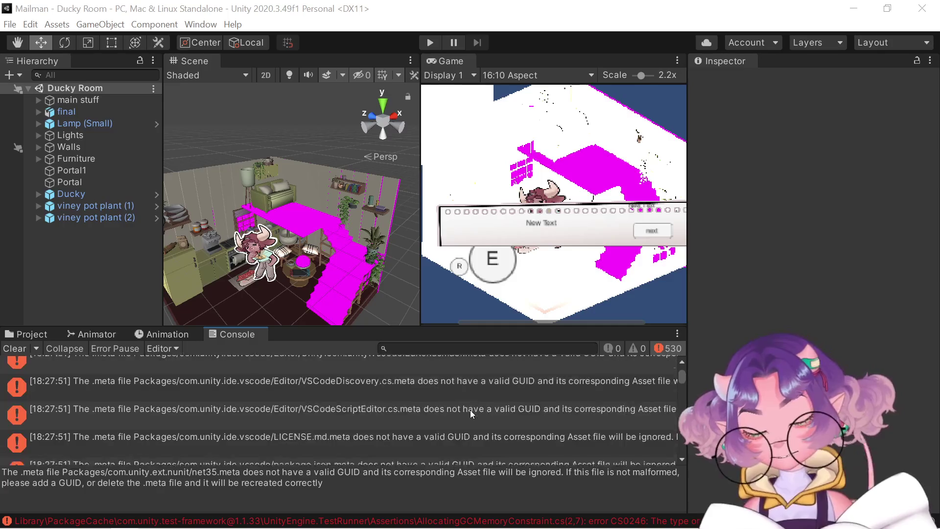
{"action": "scroll", "coordinate": [470, 410], "scroll_direction": "up", "scroll_amount": 10}
{"action": "scroll", "coordinate": [473, 416], "scroll_direction": "down", "scroll_amount": 10}
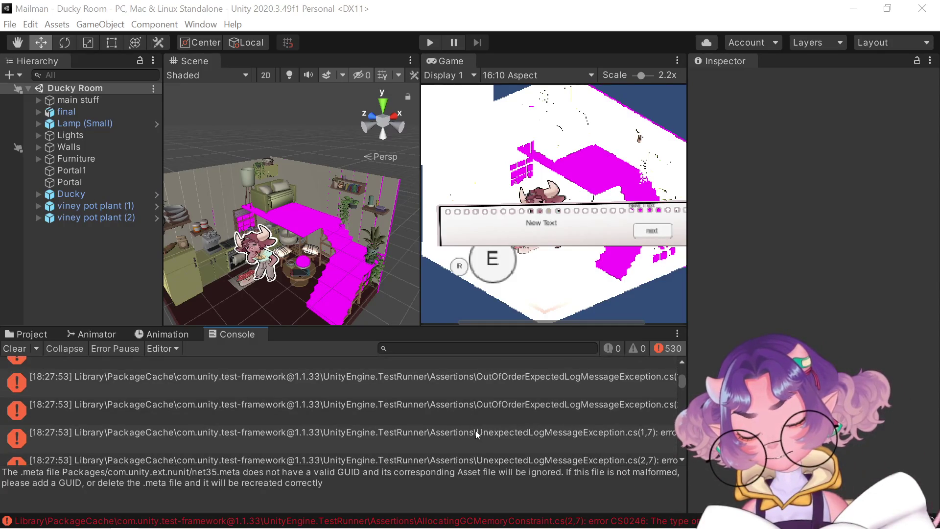
{"action": "scroll", "coordinate": [475, 431], "scroll_direction": "up", "scroll_amount": 5}
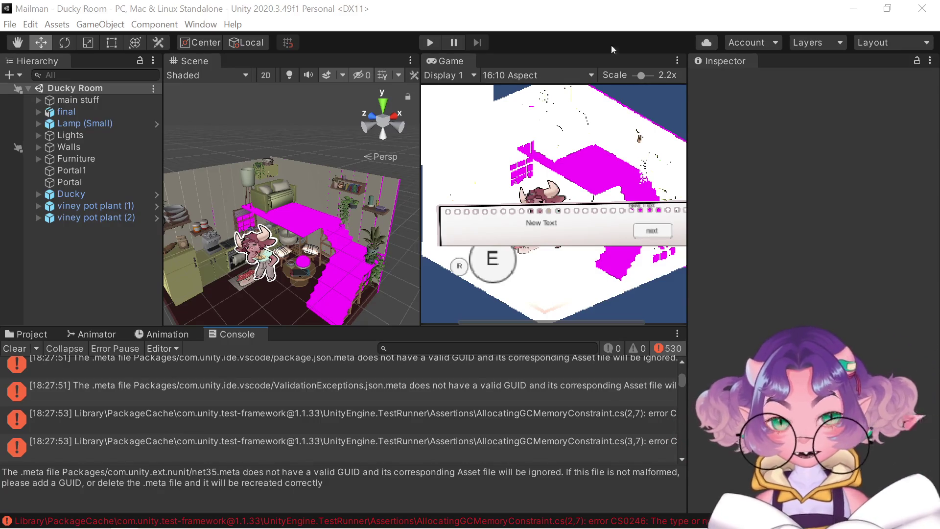
{"action": "scroll", "coordinate": [442, 407], "scroll_direction": "down", "scroll_amount": 5}
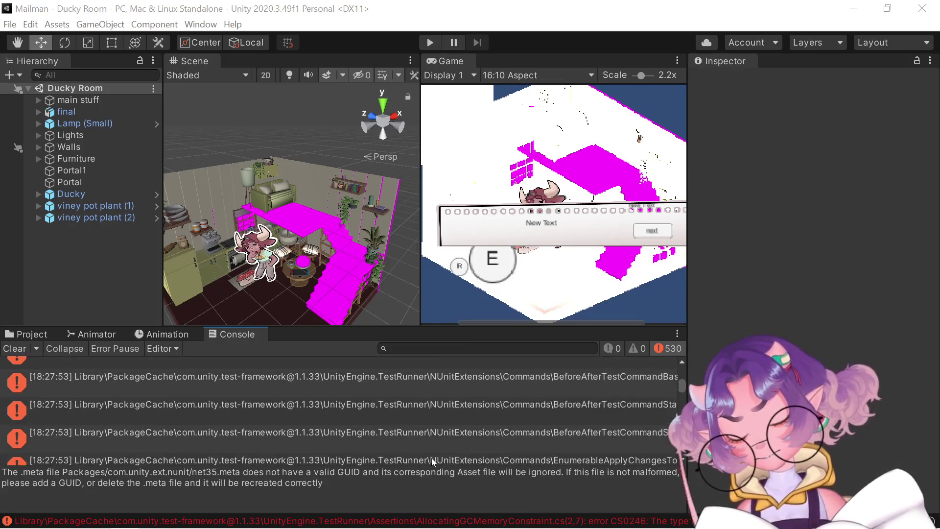
{"action": "scroll", "coordinate": [430, 458], "scroll_direction": "down", "scroll_amount": 3}
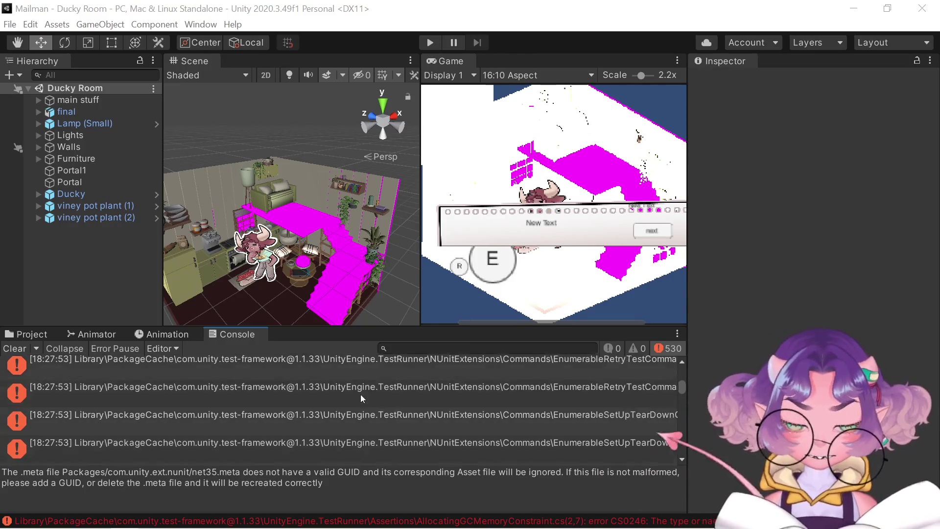
{"action": "scroll", "coordinate": [360, 394], "scroll_direction": "down", "scroll_amount": 6}
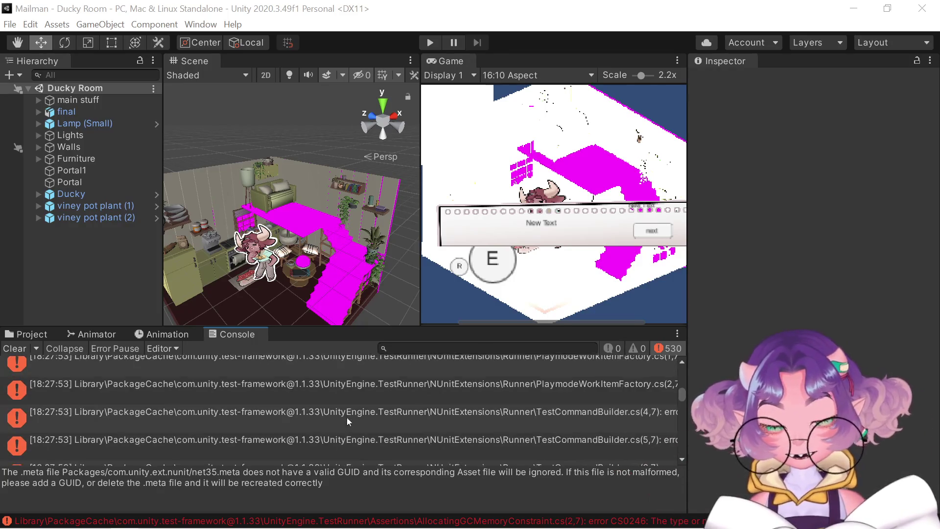
{"action": "scroll", "coordinate": [345, 414], "scroll_direction": "down", "scroll_amount": 10}
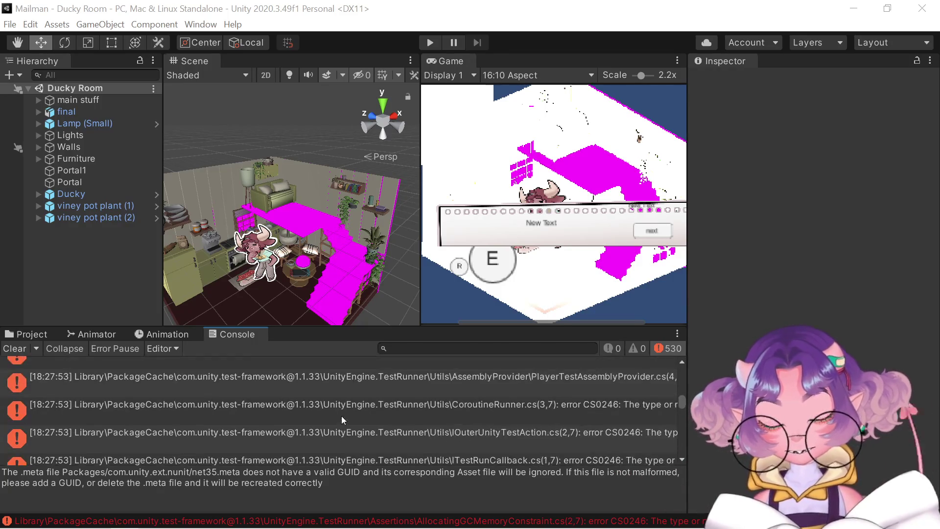
{"action": "scroll", "coordinate": [342, 415], "scroll_direction": "down", "scroll_amount": 10}
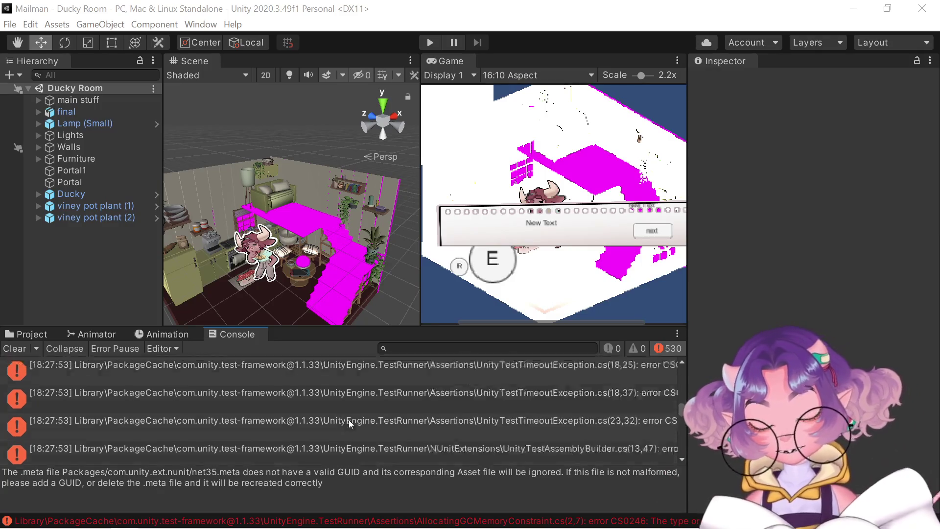
{"action": "scroll", "coordinate": [349, 419], "scroll_direction": "down", "scroll_amount": 10}
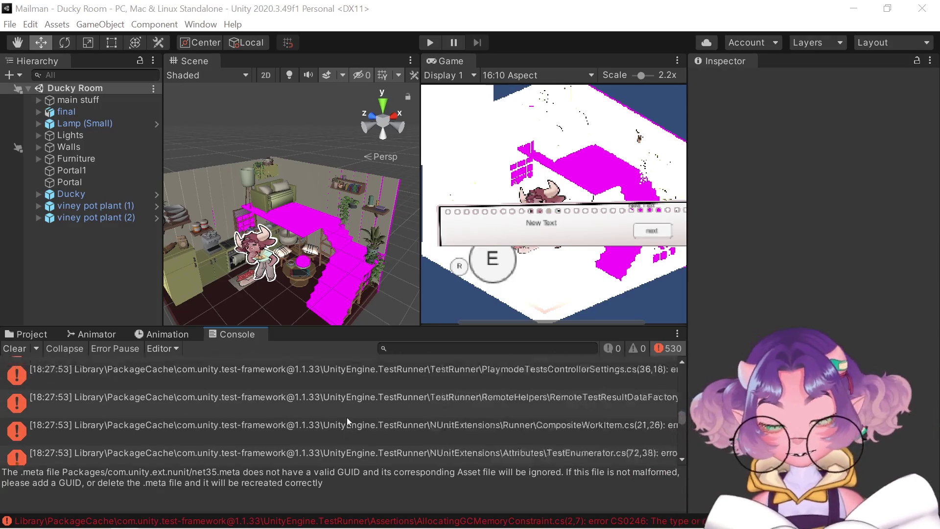
{"action": "scroll", "coordinate": [346, 417], "scroll_direction": "down", "scroll_amount": 10}
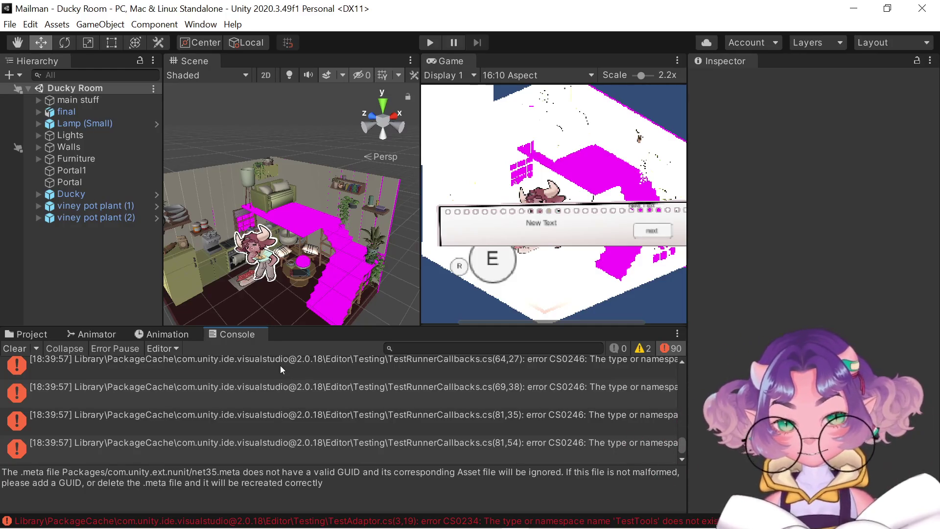
{"action": "scroll", "coordinate": [303, 391], "scroll_direction": "up", "scroll_amount": 3}
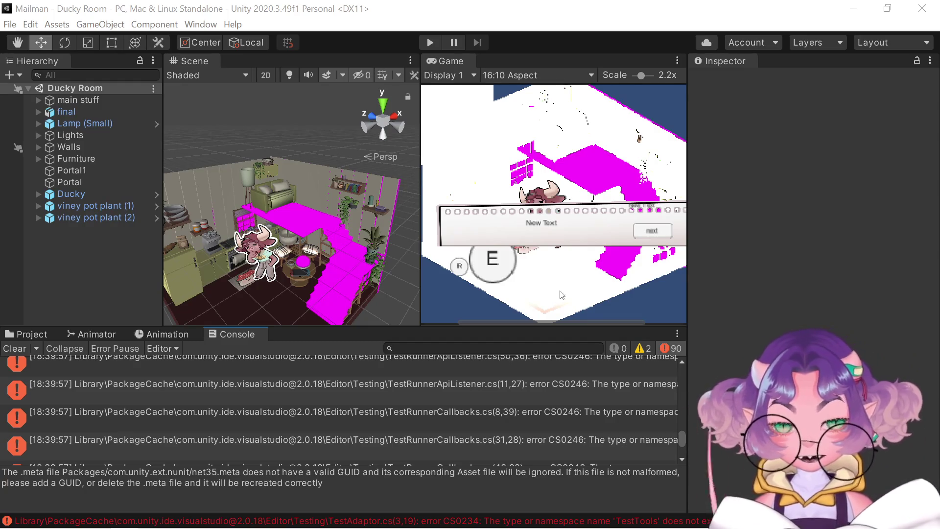
{"action": "scroll", "coordinate": [499, 416], "scroll_direction": "down", "scroll_amount": 3}
{"action": "scroll", "coordinate": [486, 432], "scroll_direction": "up", "scroll_amount": 5}
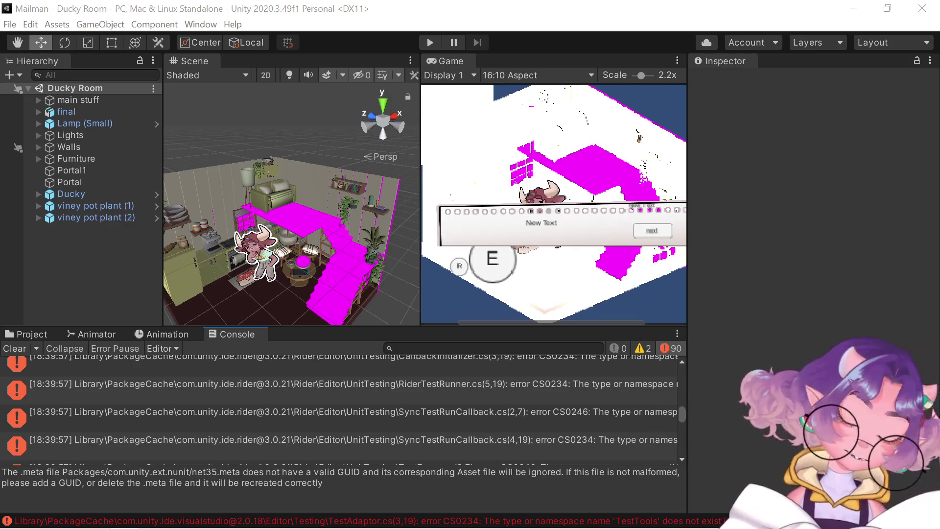
{"action": "scroll", "coordinate": [364, 410], "scroll_direction": "up", "scroll_amount": 5}
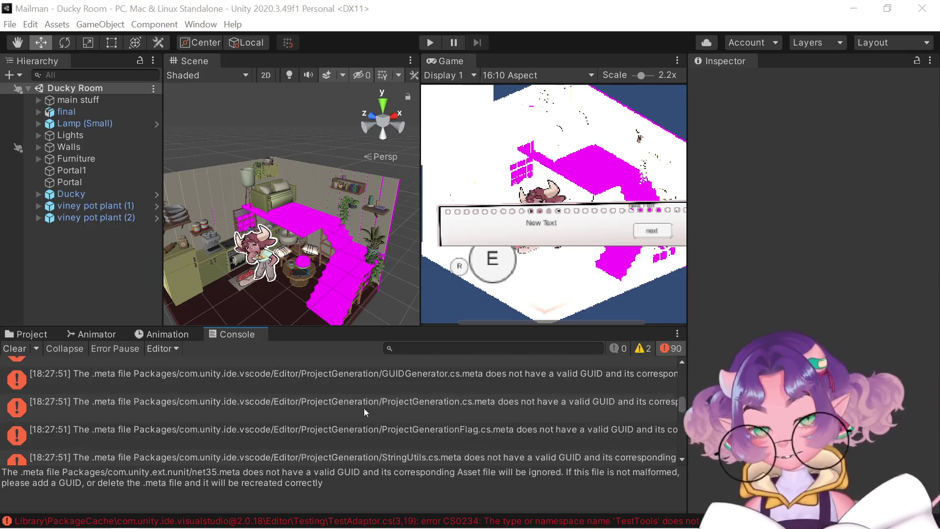
{"action": "scroll", "coordinate": [345, 408], "scroll_direction": "up", "scroll_amount": 5}
{"action": "scroll", "coordinate": [345, 408], "scroll_direction": "down", "scroll_amount": 4}
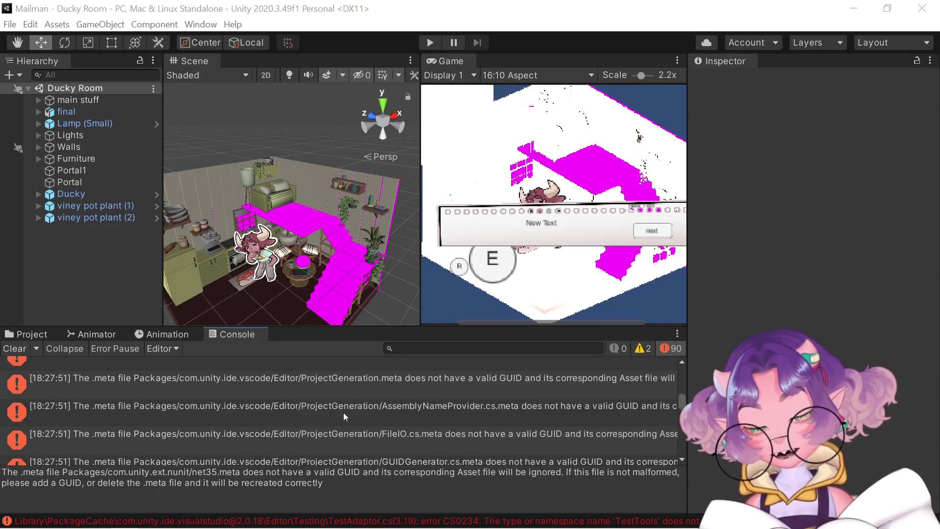
{"action": "scroll", "coordinate": [344, 415], "scroll_direction": "up", "scroll_amount": 3}
{"action": "scroll", "coordinate": [345, 416], "scroll_direction": "down", "scroll_amount": 4}
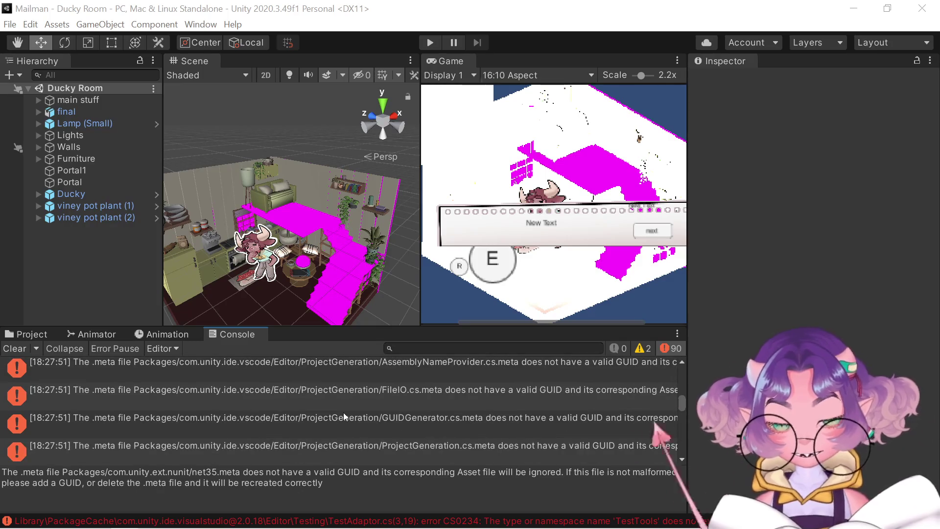
{"action": "scroll", "coordinate": [322, 416], "scroll_direction": "up", "scroll_amount": 2}
{"action": "scroll", "coordinate": [322, 417], "scroll_direction": "down", "scroll_amount": 5}
{"action": "scroll", "coordinate": [322, 416], "scroll_direction": "up", "scroll_amount": 3}
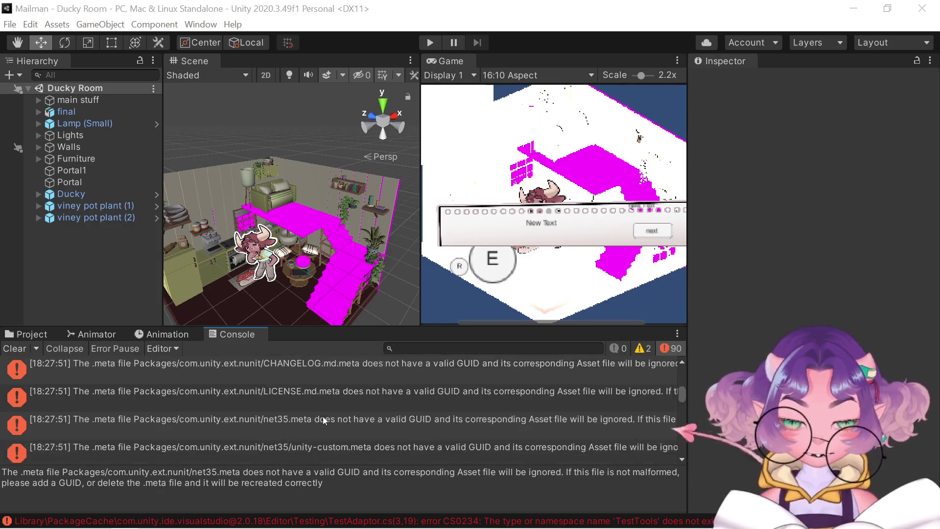
{"action": "scroll", "coordinate": [323, 416], "scroll_direction": "up", "scroll_amount": 3}
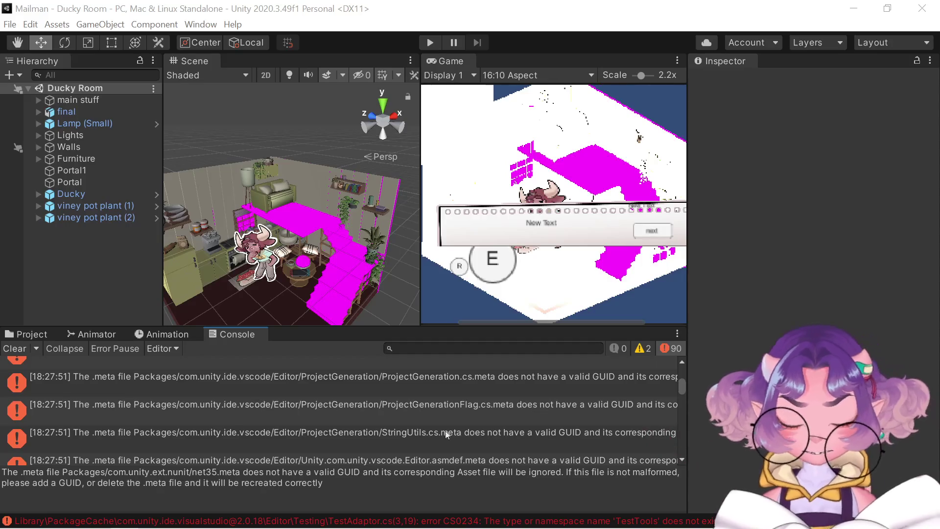
{"action": "scroll", "coordinate": [433, 428], "scroll_direction": "down", "scroll_amount": 4}
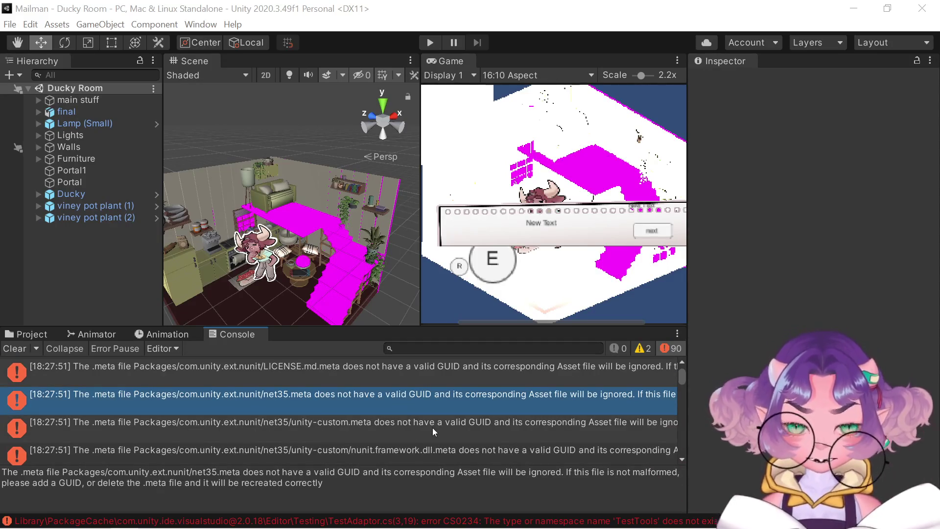
{"action": "scroll", "coordinate": [432, 428], "scroll_direction": "up", "scroll_amount": 4}
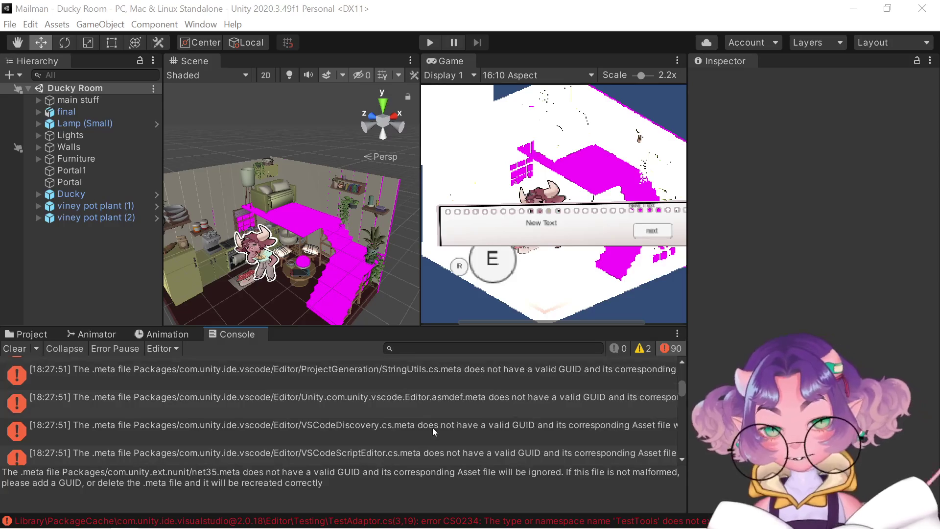
{"action": "scroll", "coordinate": [433, 428], "scroll_direction": "down", "scroll_amount": 8}
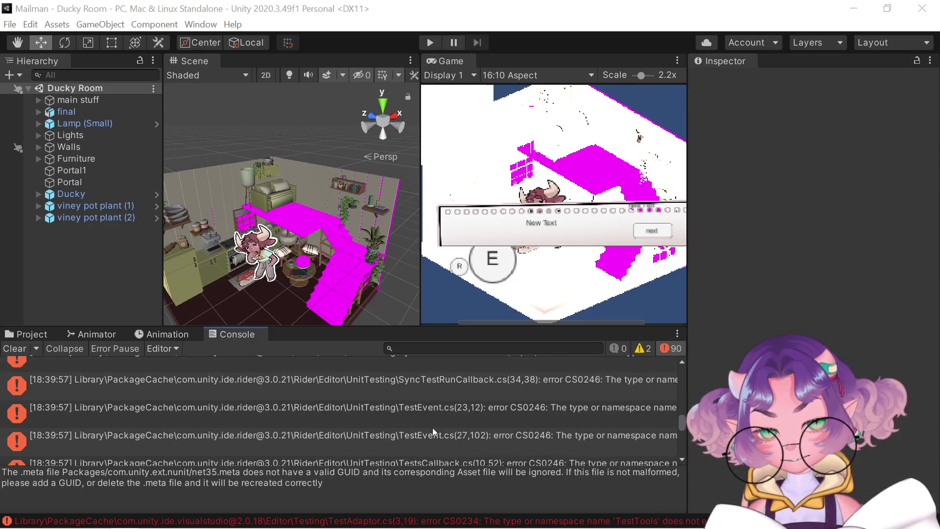
{"action": "scroll", "coordinate": [432, 427], "scroll_direction": "down", "scroll_amount": 6}
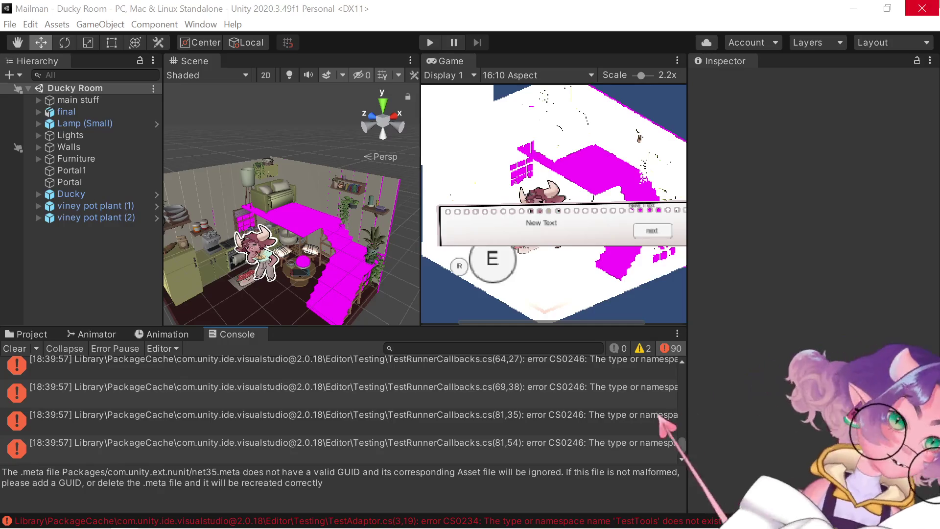
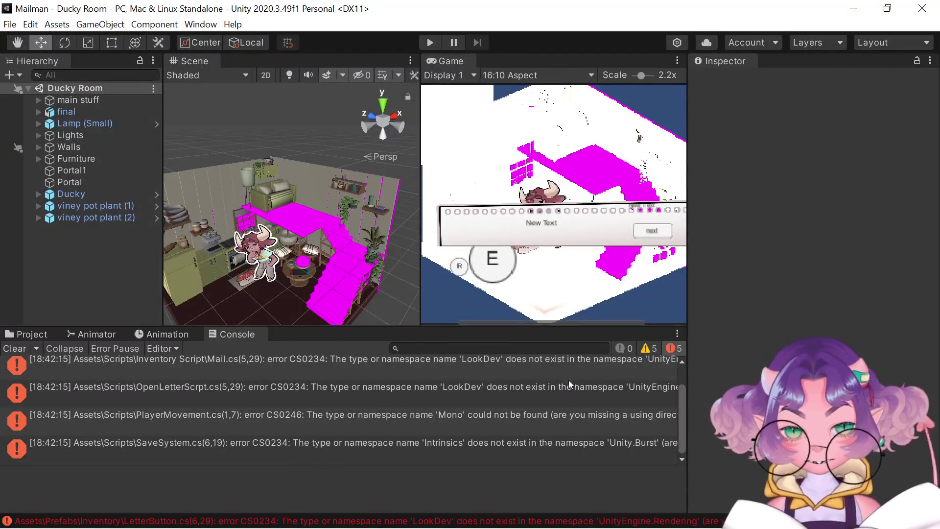
Widen the Console error log and Game view beside the Inspector
{"action": "scroll", "coordinate": [405, 401], "scroll_direction": "up", "scroll_amount": 1}
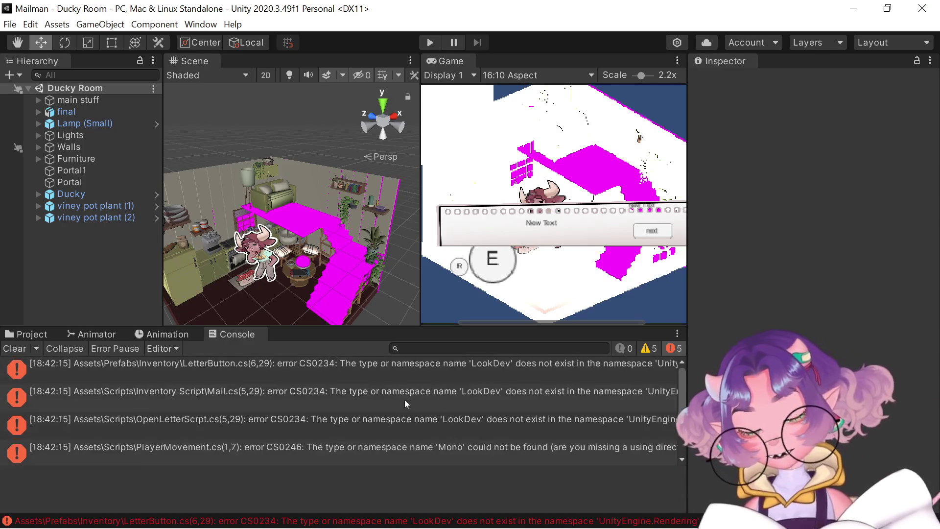
{"action": "scroll", "coordinate": [334, 424], "scroll_direction": "down", "scroll_amount": 1}
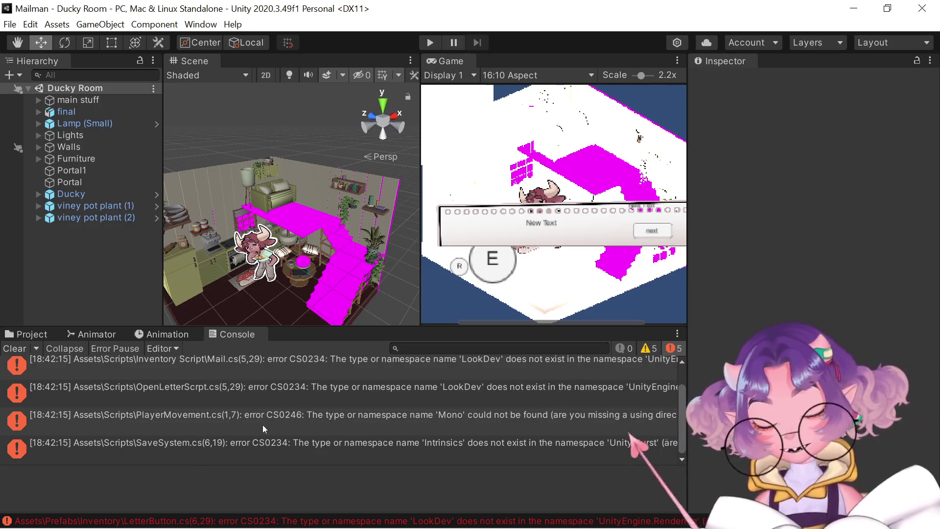
{"action": "scroll", "coordinate": [402, 462], "scroll_direction": "up", "scroll_amount": 1}
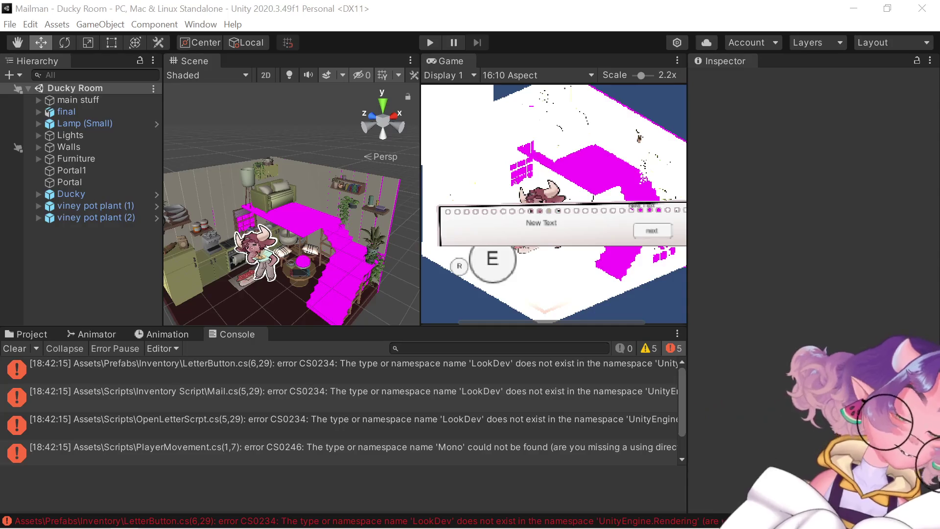
{"action": "scroll", "coordinate": [670, 392], "scroll_direction": "down", "scroll_amount": 1}
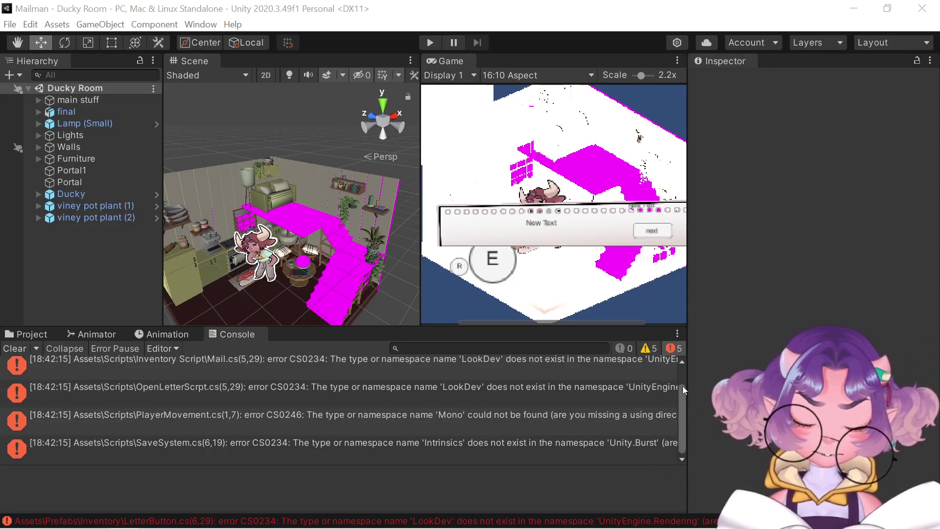
{"action": "left_click_drag", "start_coordinate": [688, 377], "coordinate": [766, 362]}
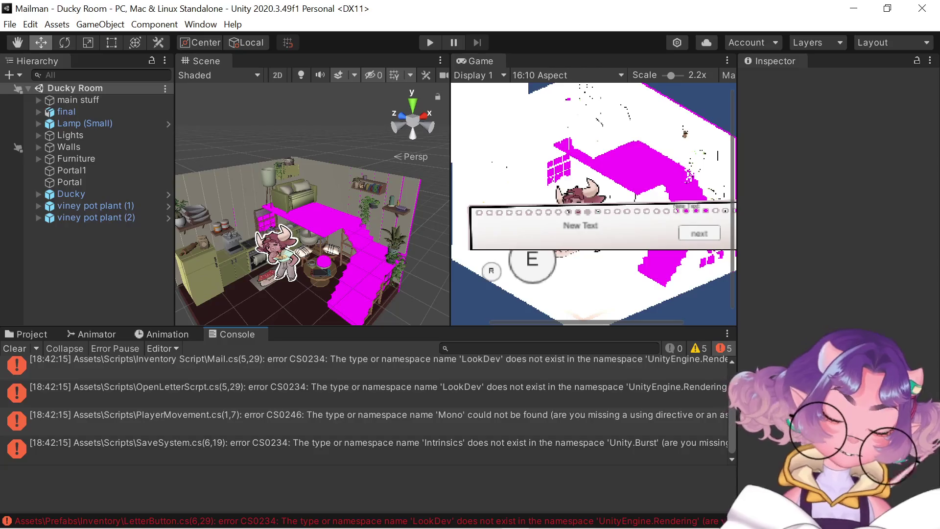
Read the Mail.cs, OpenLetterScrpt.cs, PlayerMovement.cs and SaveSystem.cs error details in turn
{"action": "left_click", "coordinate": [341, 375]}
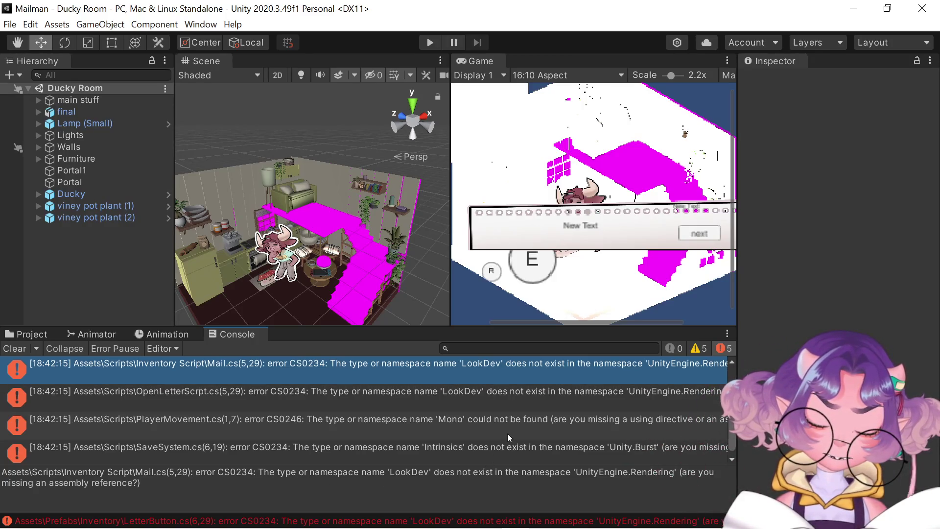
{"action": "left_click", "coordinate": [483, 407]}
{"action": "left_click", "coordinate": [481, 420]}
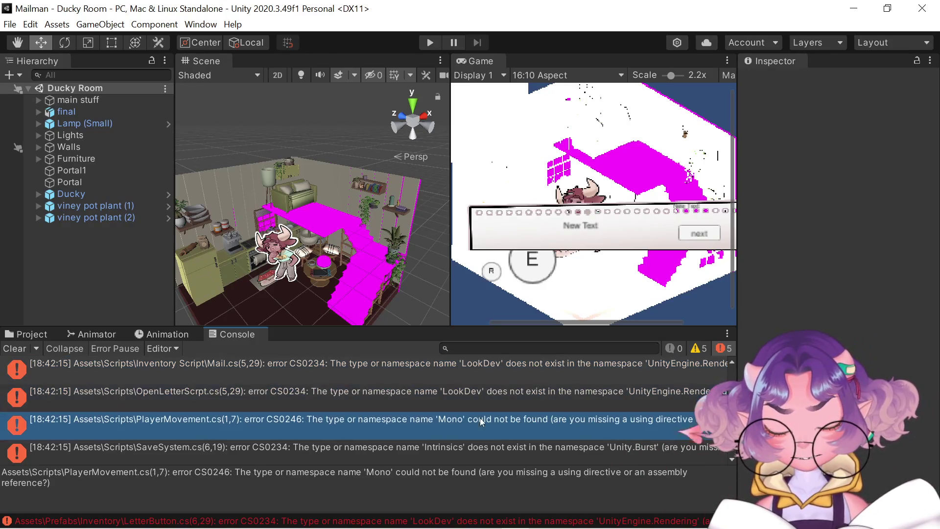
{"action": "left_click", "coordinate": [454, 460]}
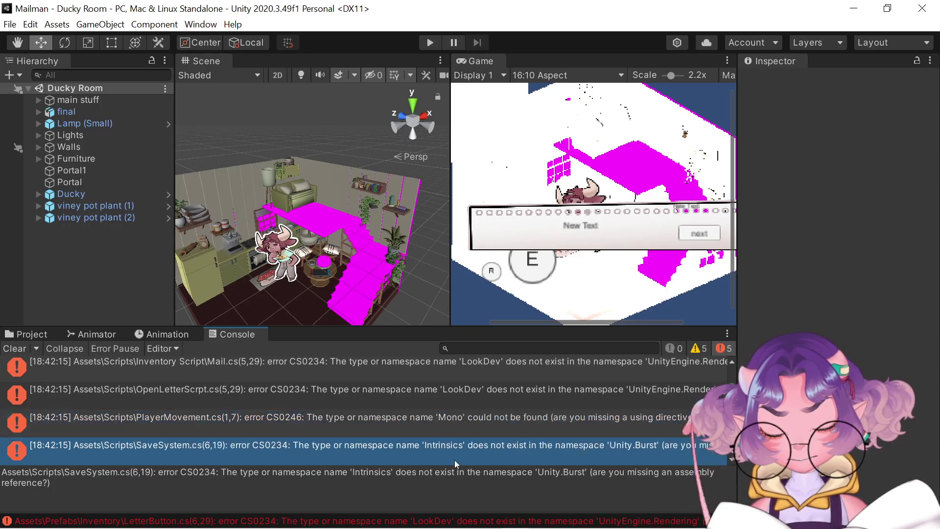
{"action": "scroll", "coordinate": [441, 459], "scroll_direction": "down", "scroll_amount": 1}
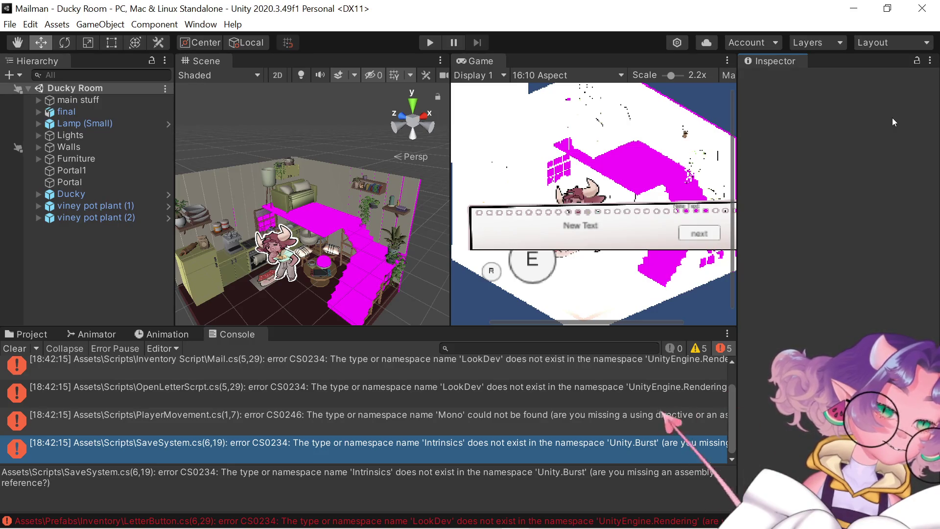
Bring up the Assets > Import Package submenu with Custom Package... showing
{"action": "left_click", "coordinate": [145, 25]}
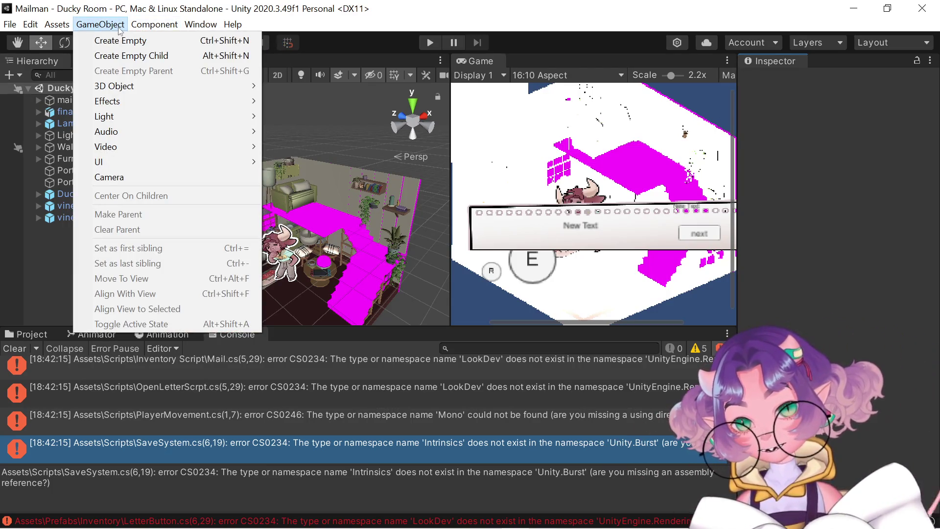
{"action": "mouse_move", "coordinate": [57, 25]}
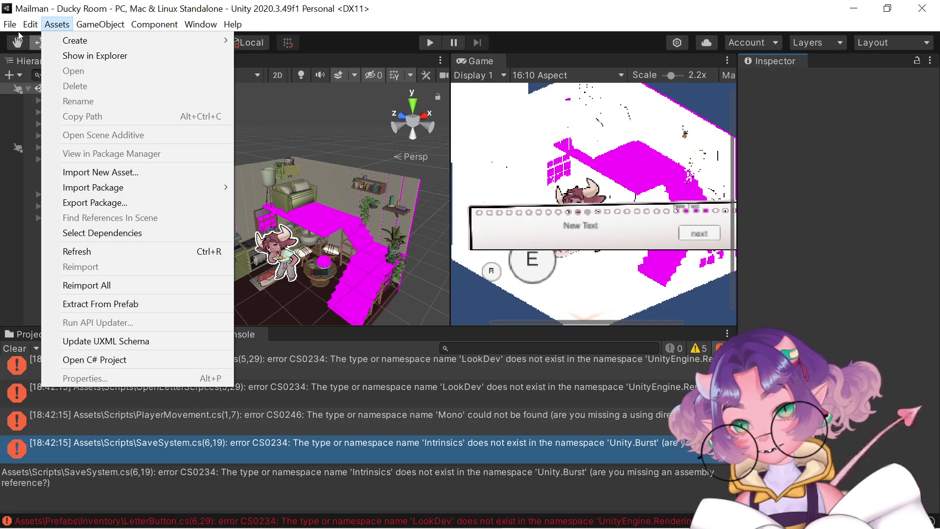
{"action": "mouse_move", "coordinate": [76, 195]}
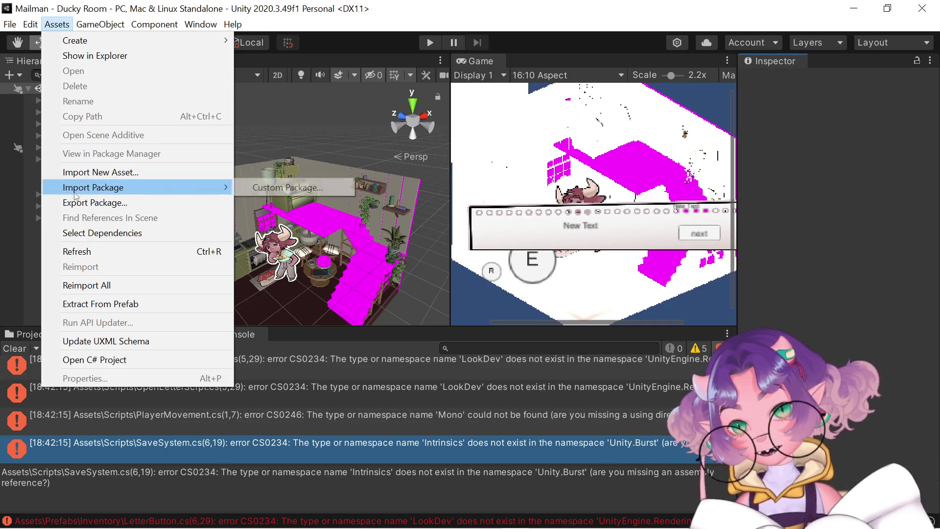